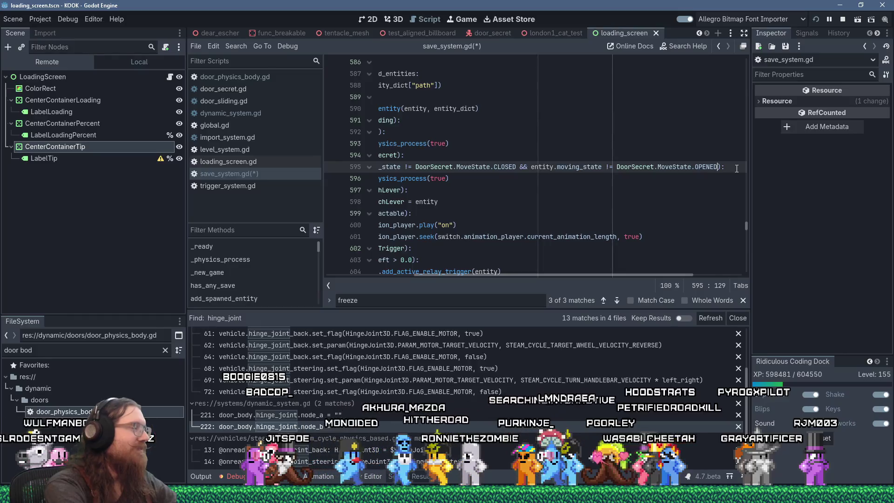
- Add an 'elif (entity is DoorPhysicsBody):' branch below the DoorSecret branch
{"action": "key", "text": "Down"}
{"action": "key", "text": "Home"}
{"action": "key", "text": "Home"}
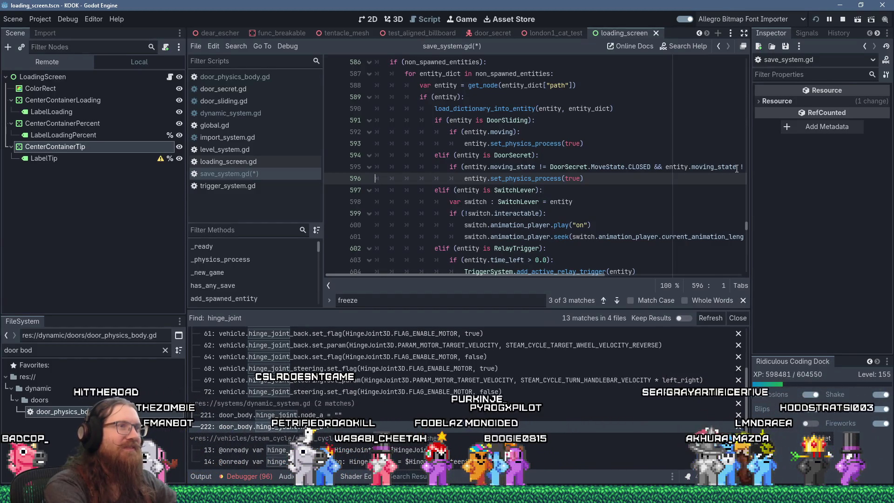
{"action": "key", "text": "End"}
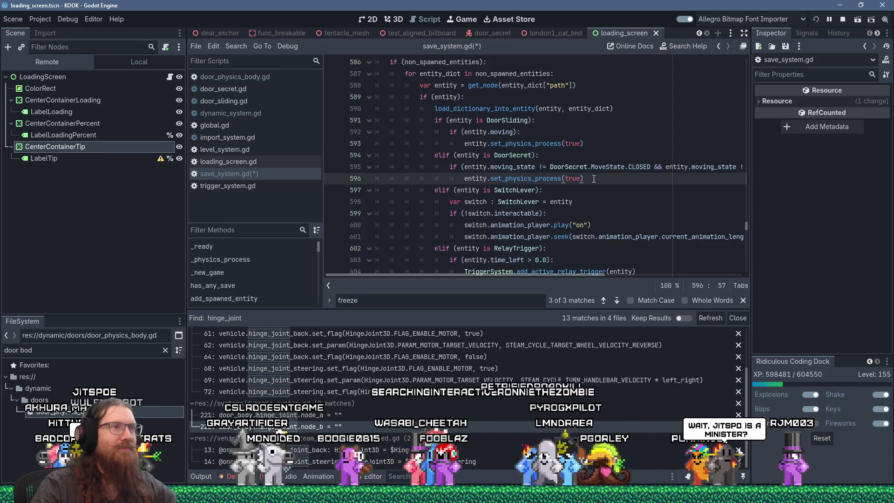
{"action": "scroll", "coordinate": [594, 179], "scroll_direction": "down", "scroll_amount": 5}
{"action": "scroll", "coordinate": [594, 178], "scroll_direction": "up", "scroll_amount": 5}
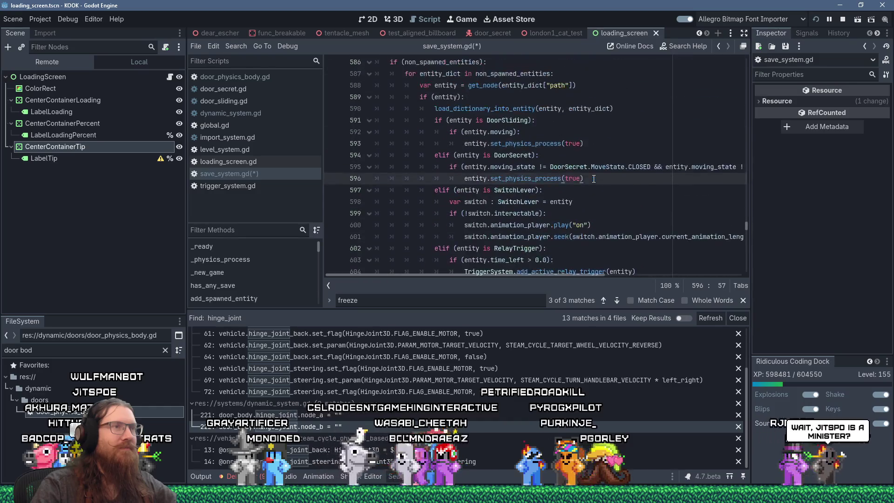
{"action": "key", "text": "Return"}
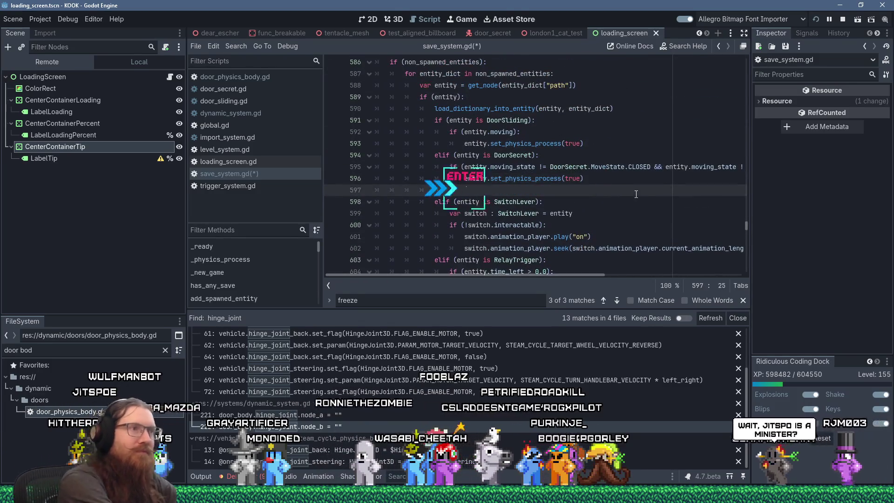
{"action": "key", "text": "BackSpace"}
{"action": "key", "text": "BackSpace"}
{"action": "type", "text": "elif (entity"}
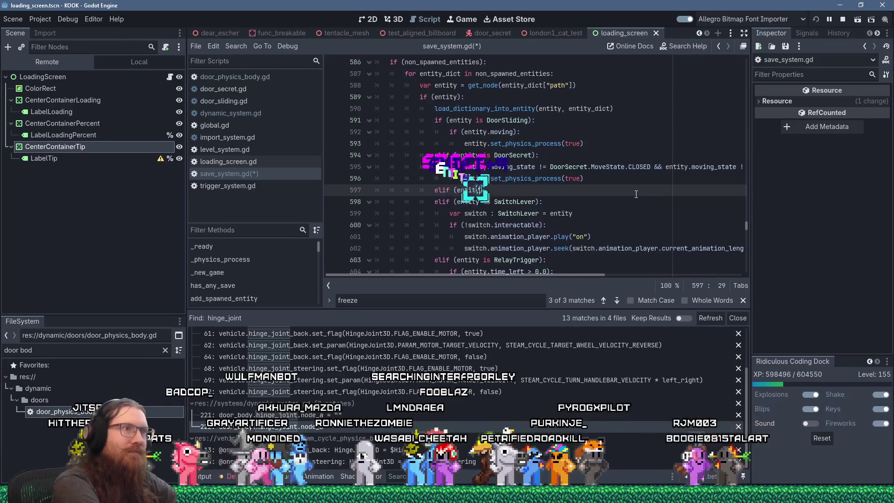
{"action": "type", "text": " is D"}
{"action": "type", "text": "oor"}
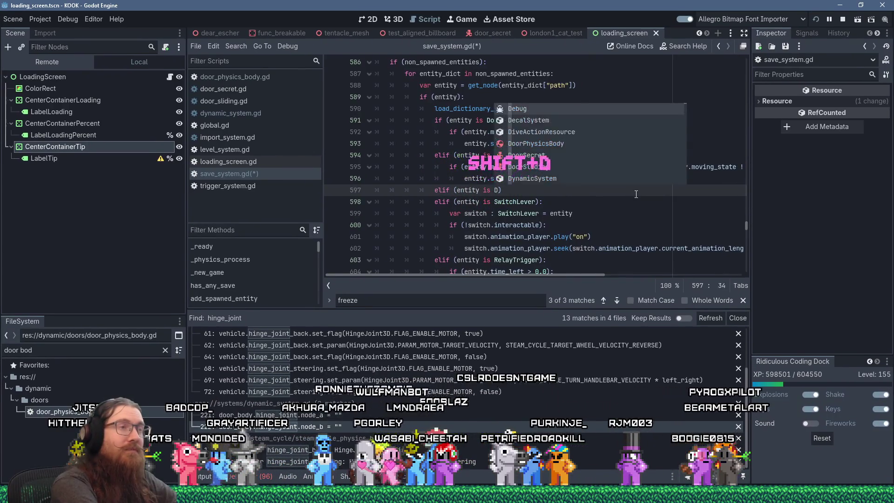
{"action": "type", "text": "P"}
{"action": "key", "text": "Return"}
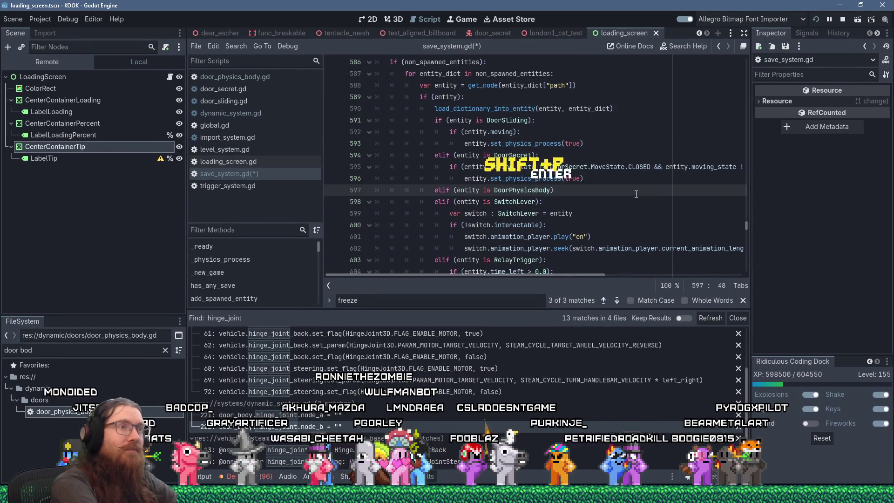
- Inside it, call DynamicSystem.break_hinges(entity) when entity.hinge_broken, save save_system.gd, and relaunch the game
{"action": "key", "text": "Return"}
{"action": "type", "text": "if ("}
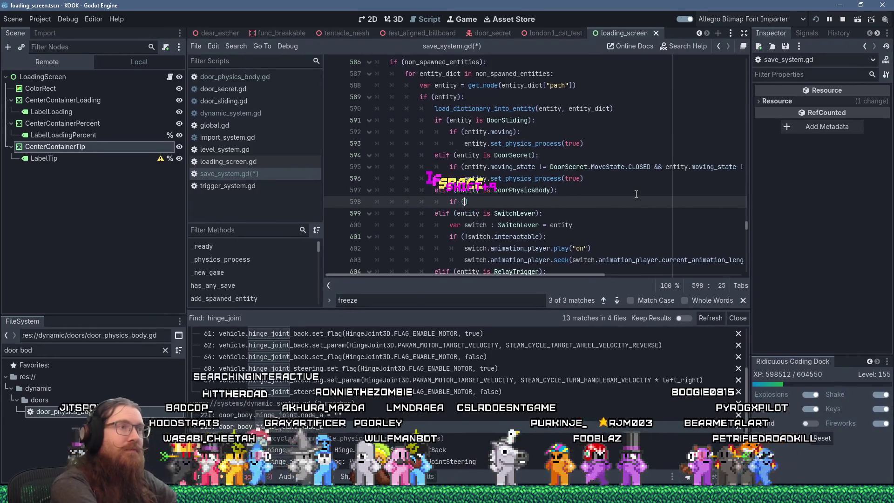
{"action": "type", "text": "entity."}
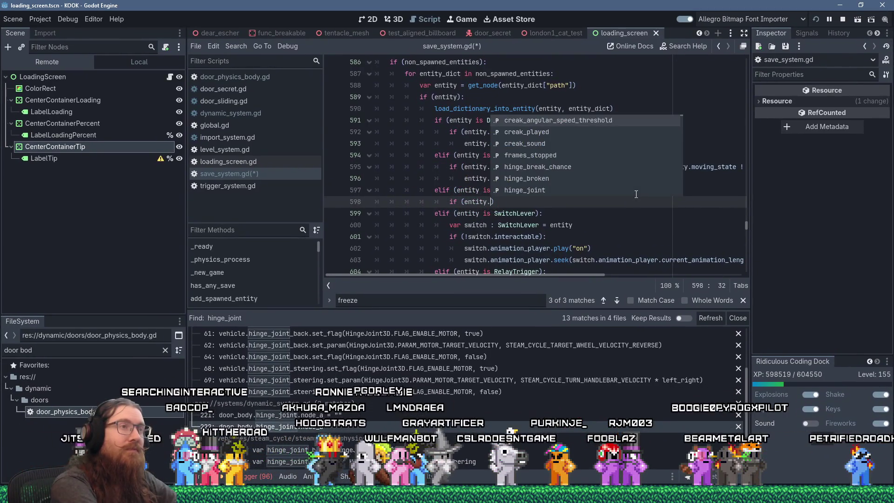
{"action": "type", "text": "hinge_broken"}
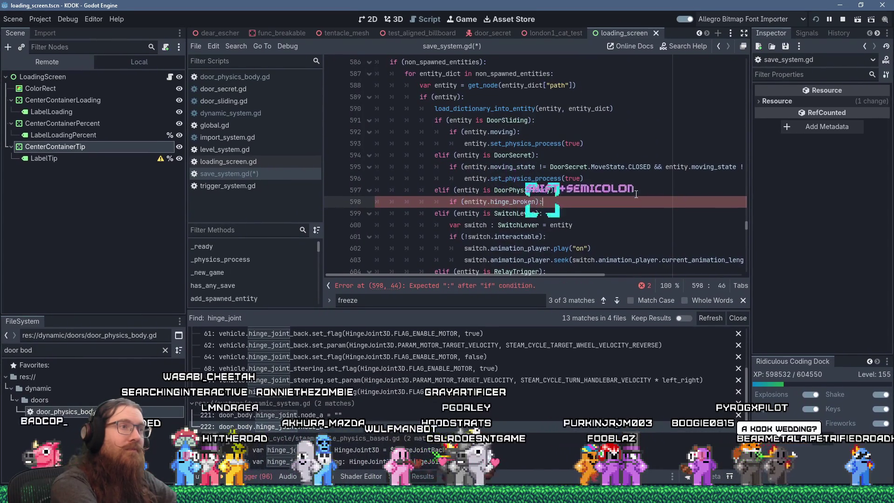
{"action": "key", "text": "Return"}
{"action": "type", "text": "Dys"}
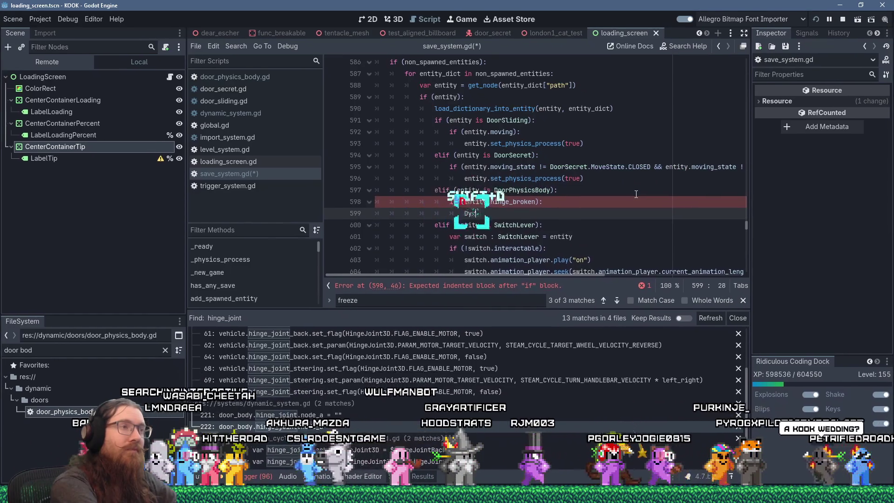
{"action": "key", "text": "BackSpace"}
{"action": "type", "text": "namicSystem."}
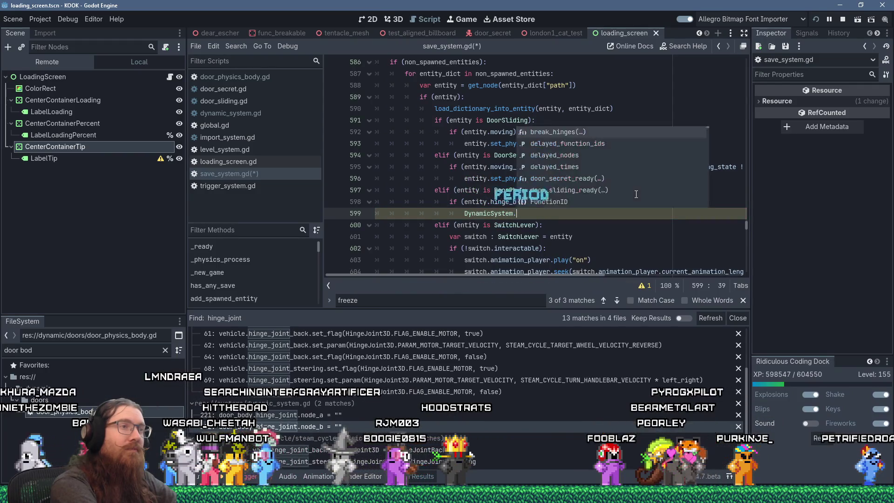
{"action": "type", "text": "break"}
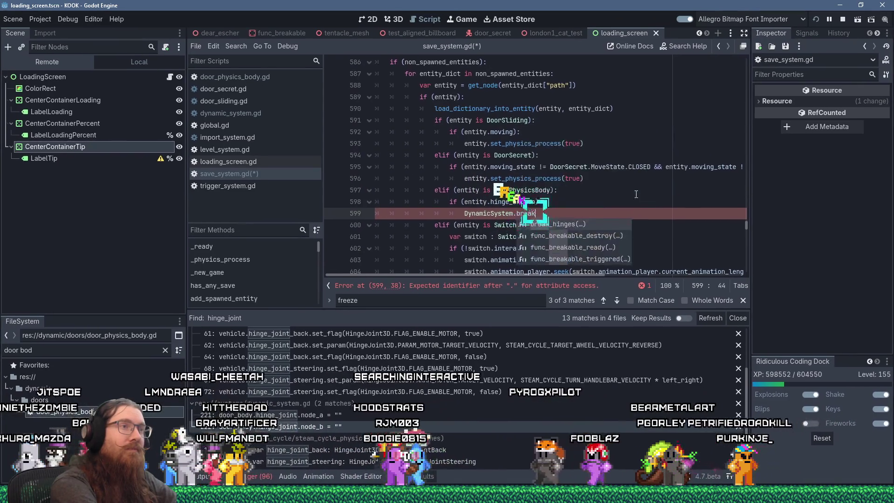
{"action": "type", "text": "_hinges(entity"}
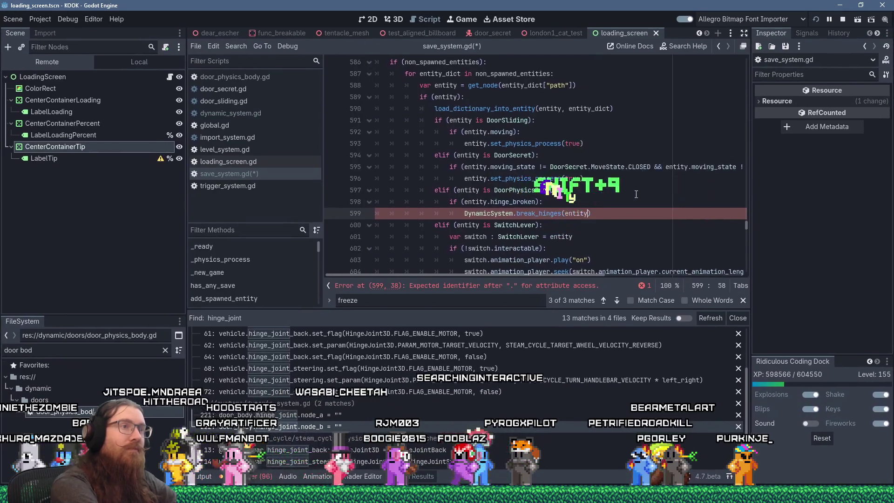
{"action": "key", "text": "ctrl+s"}
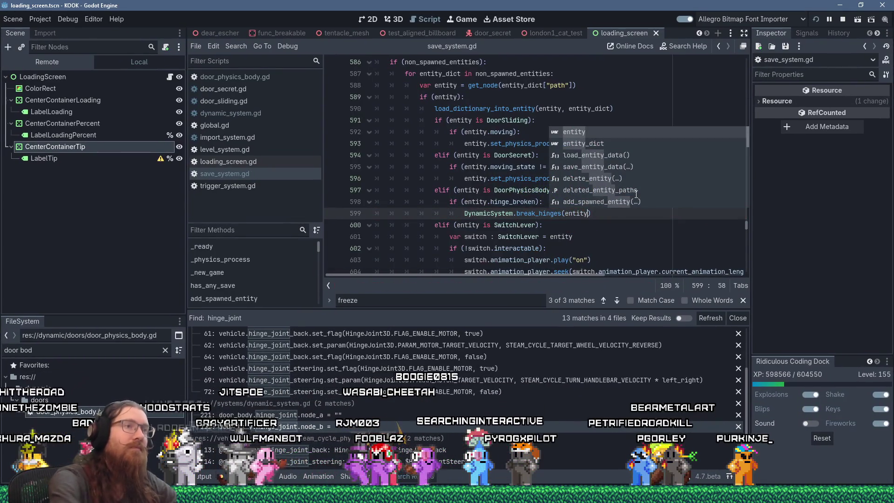
{"action": "left_click", "coordinate": [814, 21]}
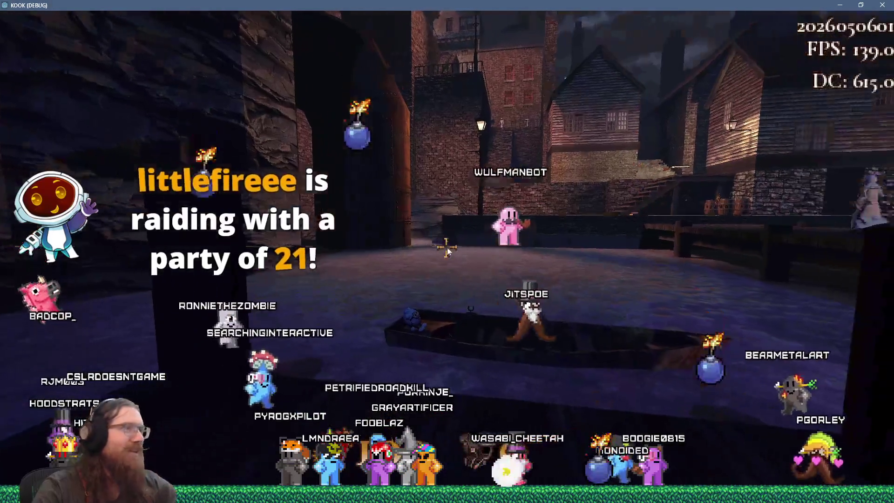
- Cross the pier, kick and shoot the barrel, then climb the stairs to grab the shotgun
{"action": "key", "text": "grave"}
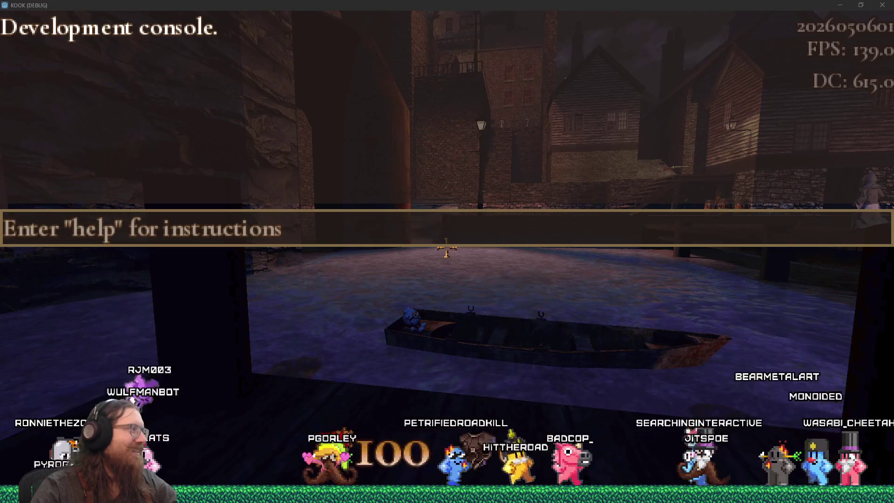
{"action": "key", "text": "grave"}
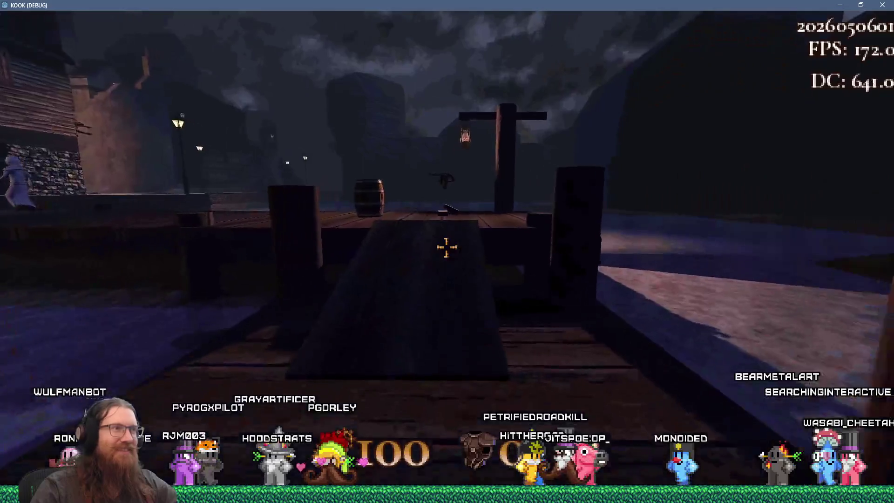
{"action": "key", "text": "w"}
{"action": "key", "text": "2"}
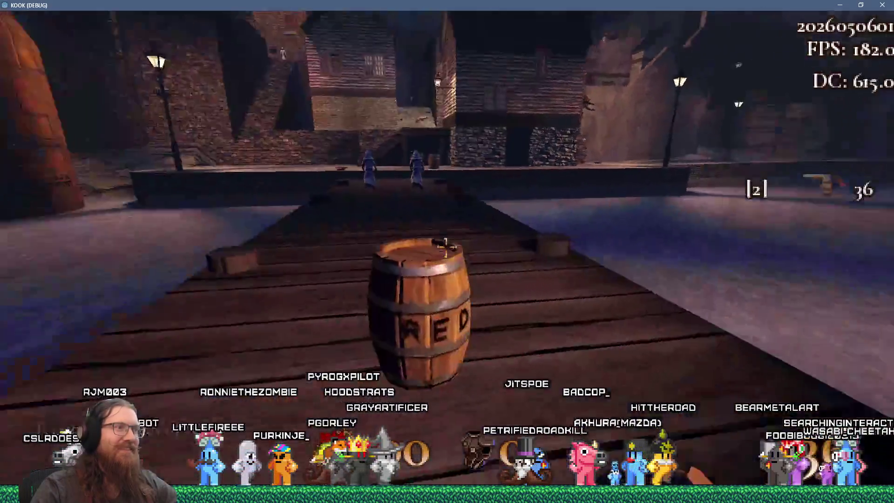
{"action": "key", "text": "s"}
{"action": "key", "text": "f"}
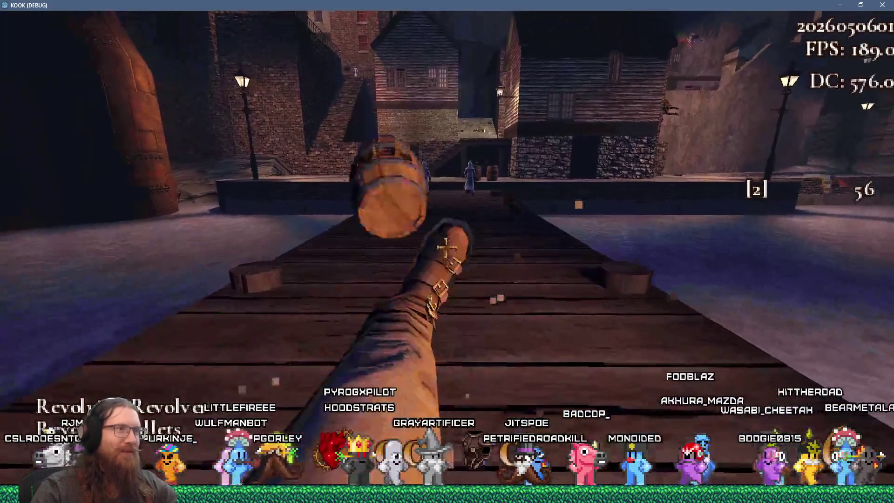
{"action": "left_click", "coordinate": [446, 248]}
{"action": "key", "text": "w"}
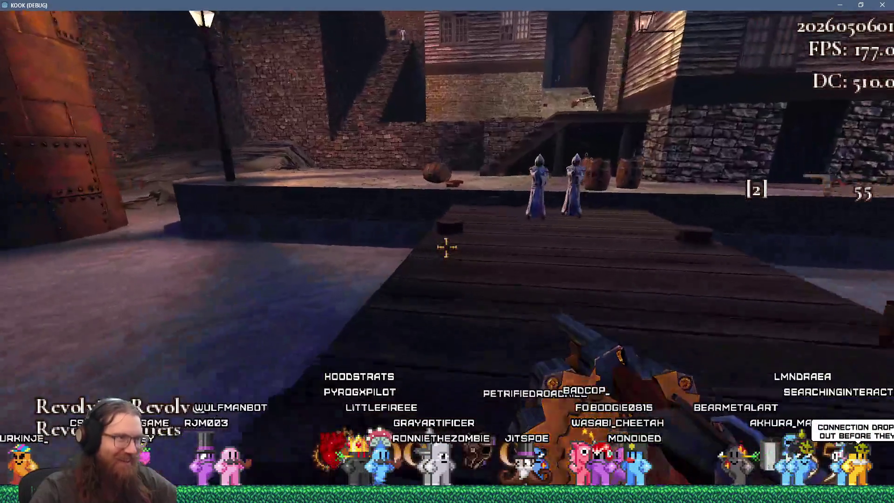
{"action": "left_click", "coordinate": [446, 248]}
{"action": "key", "text": "w"}
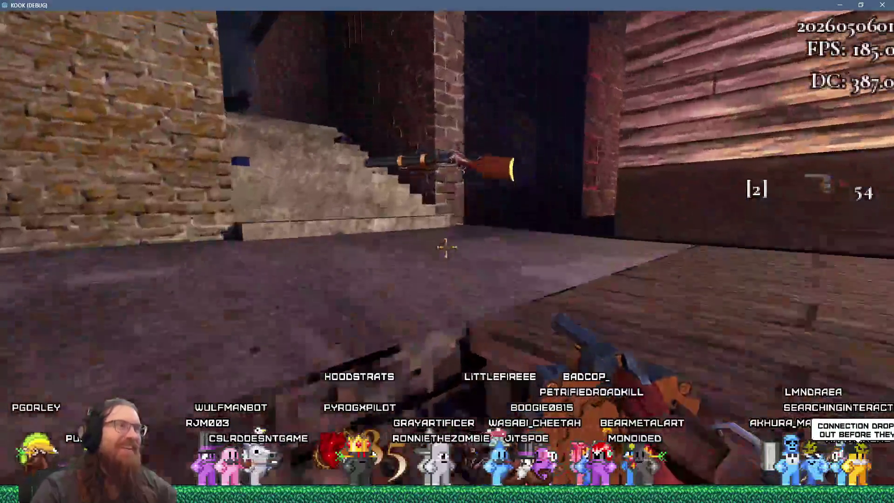
{"action": "key", "text": "w"}
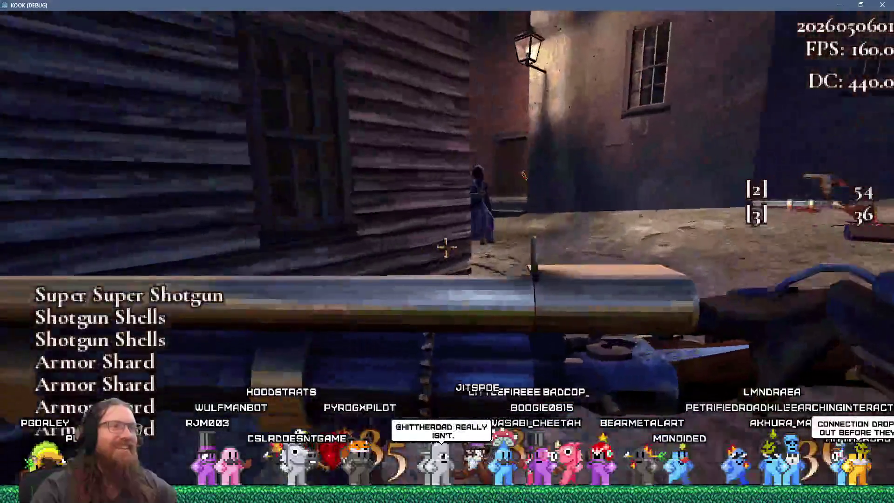
- Shoot into the alley, then enable noclip from the console and fly down into the street
{"action": "left_click", "coordinate": [446, 248]}
{"action": "key", "text": "w"}
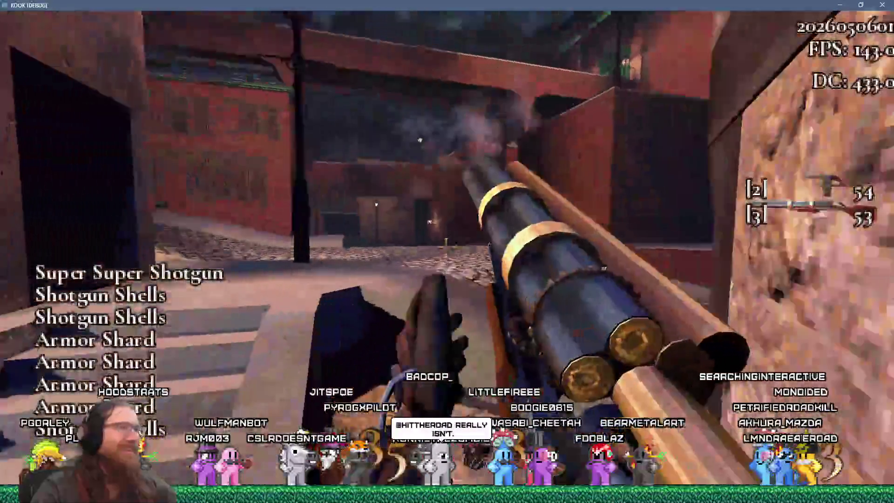
{"action": "key", "text": "w"}
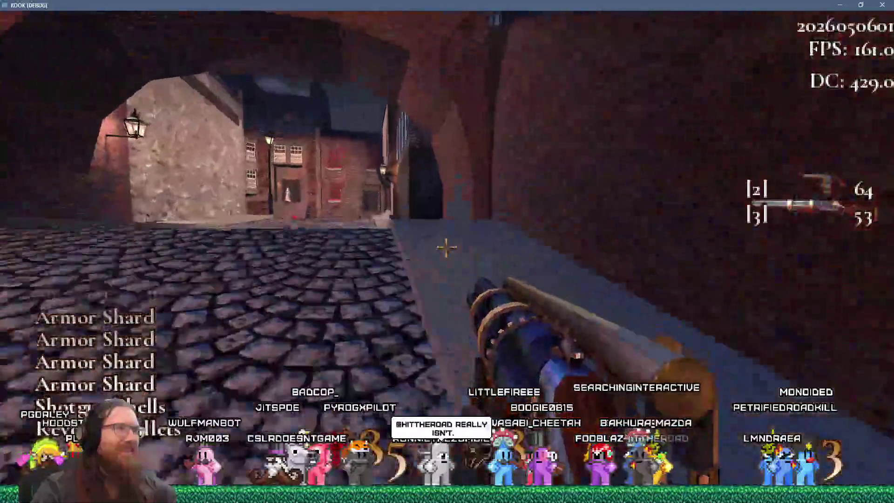
{"action": "key", "text": "grave"}
{"action": "type", "text": "noc"}
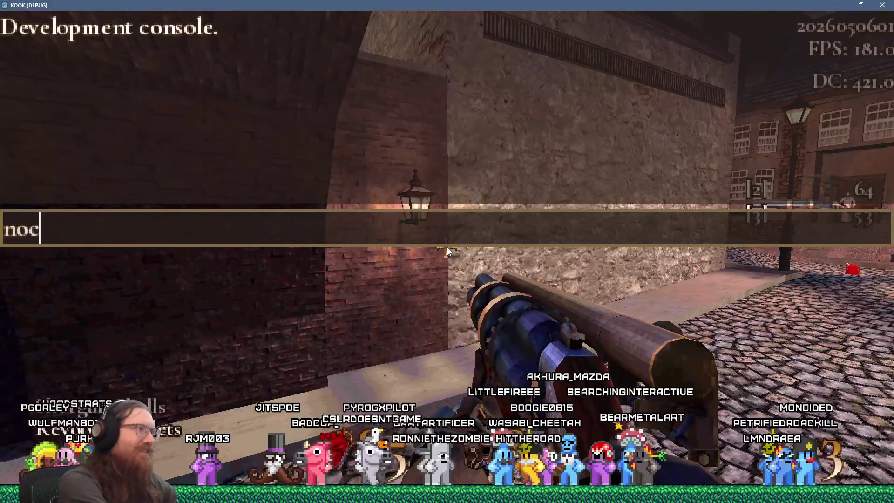
{"action": "type", "text": "lip"}
{"action": "key", "text": "Return"}
{"action": "key", "text": "w"}
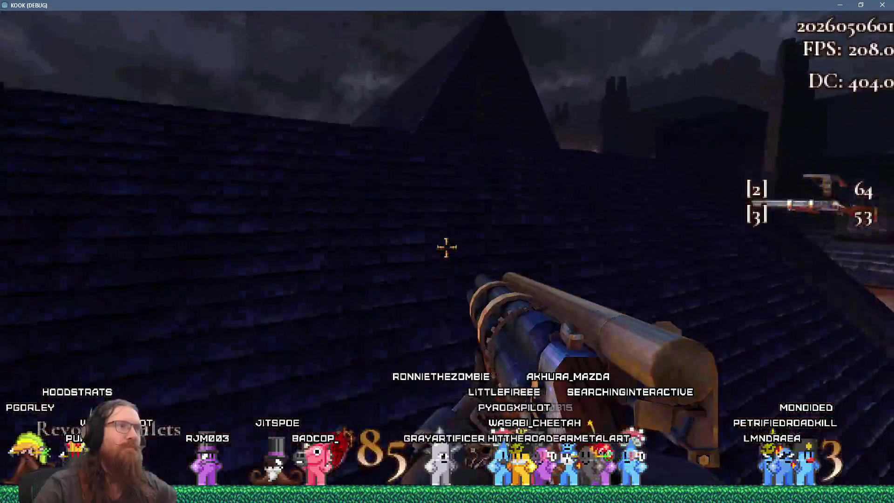
{"action": "key", "text": "w"}
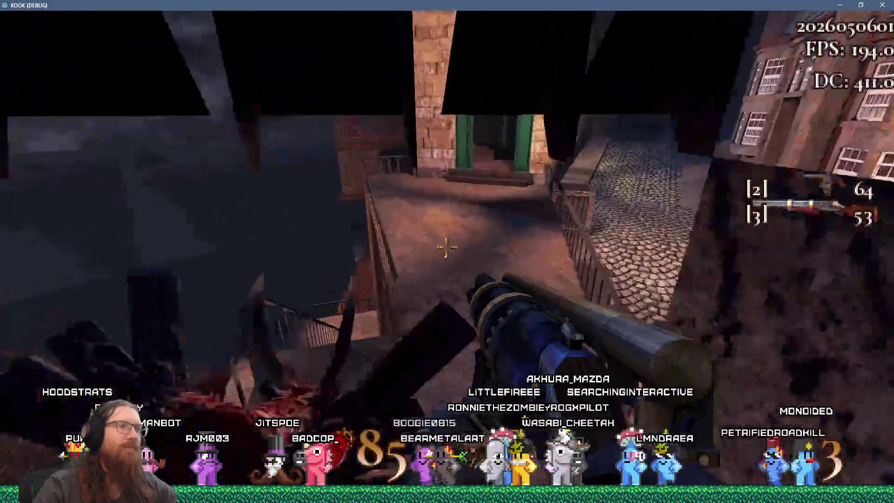
- Shoot the enemy at the green door and fire again after entering the room
{"action": "left_click", "coordinate": [447, 252]}
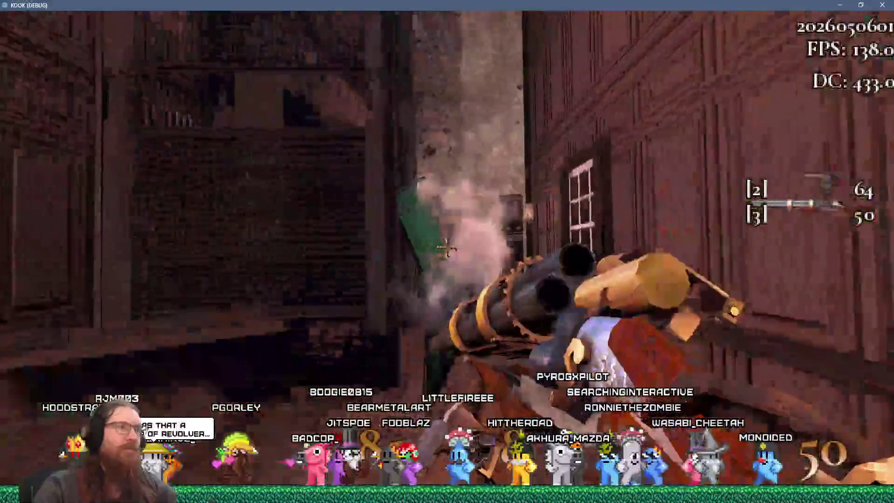
{"action": "key", "text": "w"}
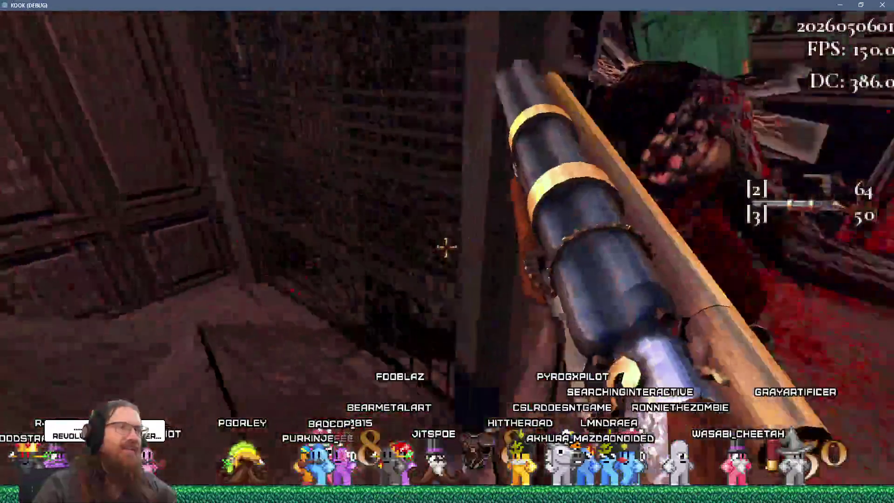
{"action": "left_click", "coordinate": [446, 248]}
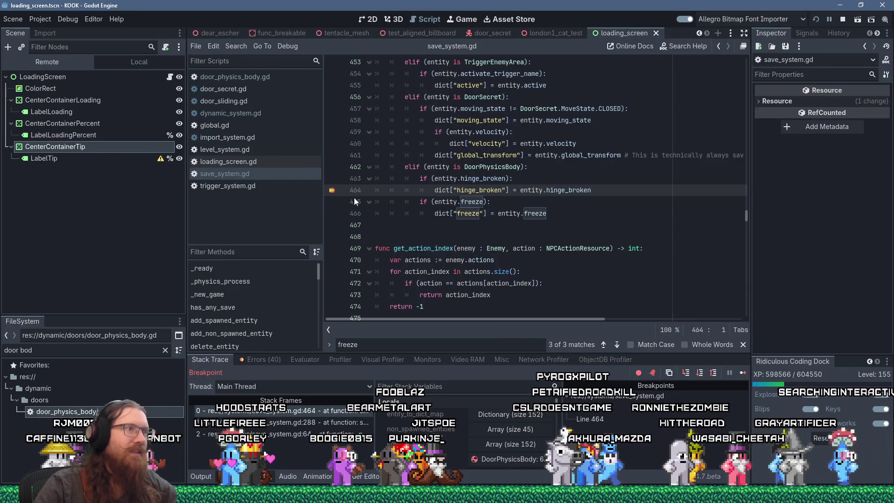
- Resume from the breakpoint, quickload, and shoot the green door off its hinges
{"action": "left_click", "coordinate": [741, 373]}
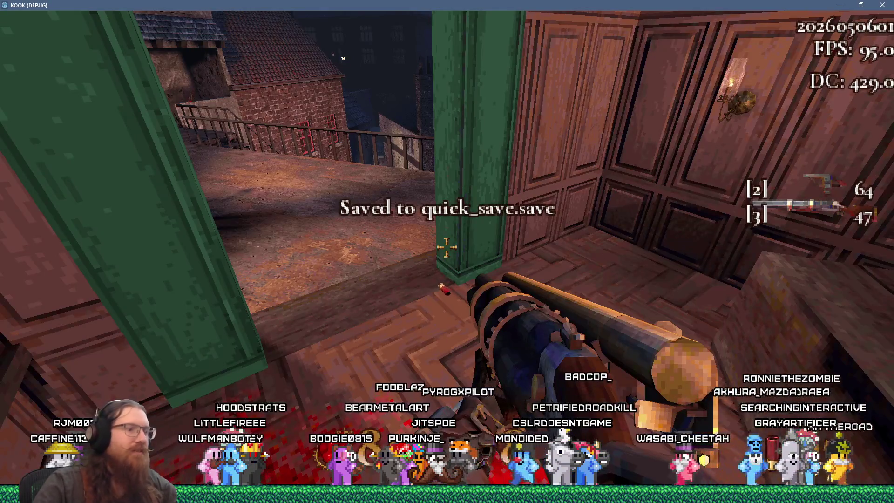
{"action": "key", "text": "F9"}
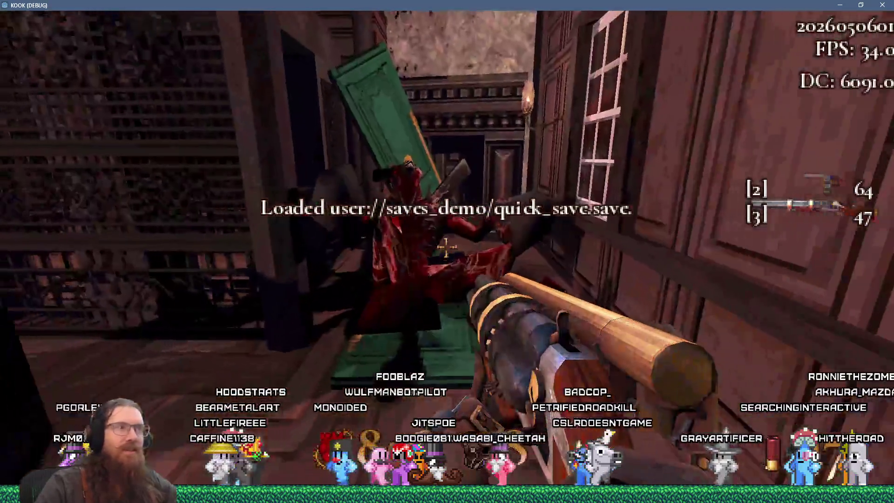
{"action": "mouse_move", "coordinate": [445, 247]}
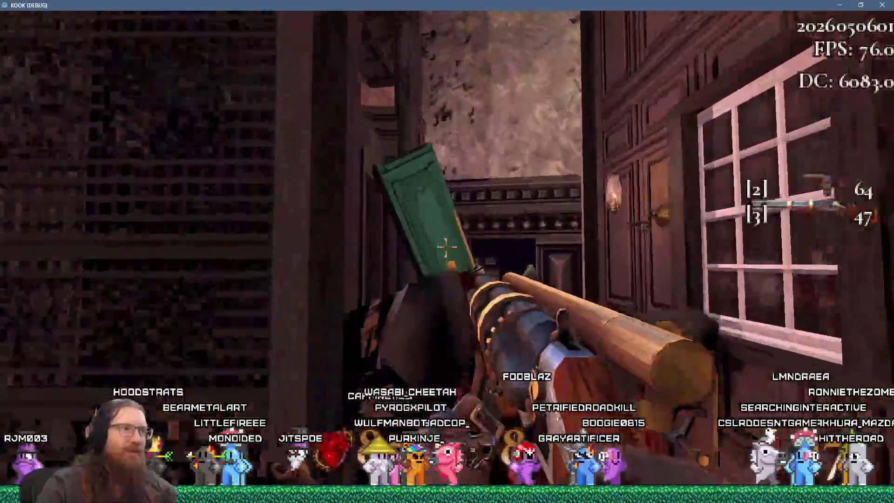
{"action": "left_click", "coordinate": [446, 247]}
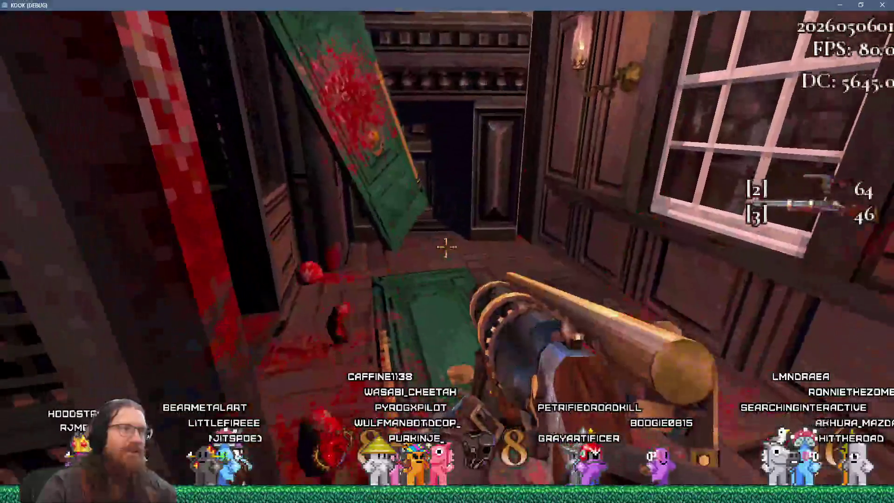
{"action": "left_click", "coordinate": [446, 248]}
- Quicksave with the door knocked down and quickload repeatedly to confirm it stays broken
{"action": "key", "text": "F5"}
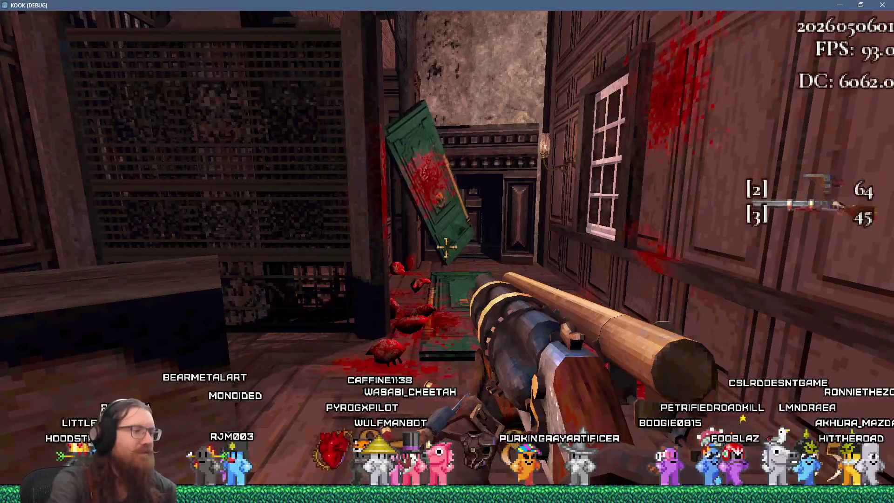
{"action": "key", "text": "F9"}
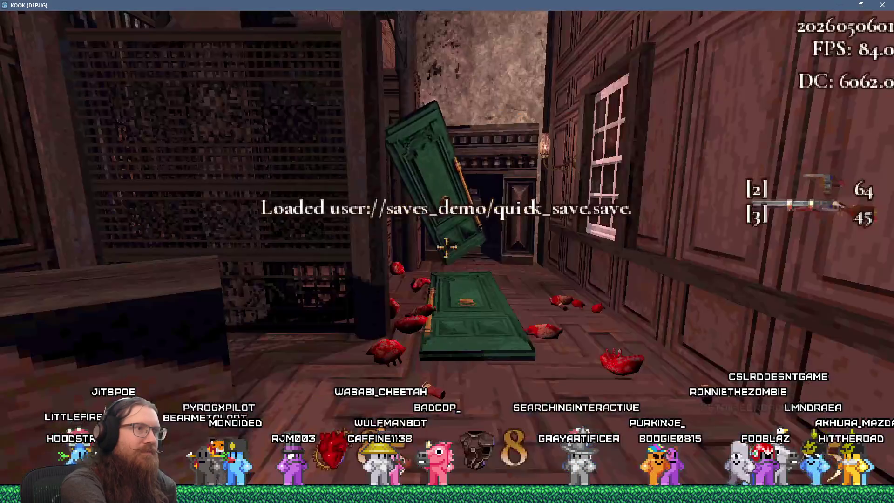
{"action": "key", "text": "F9"}
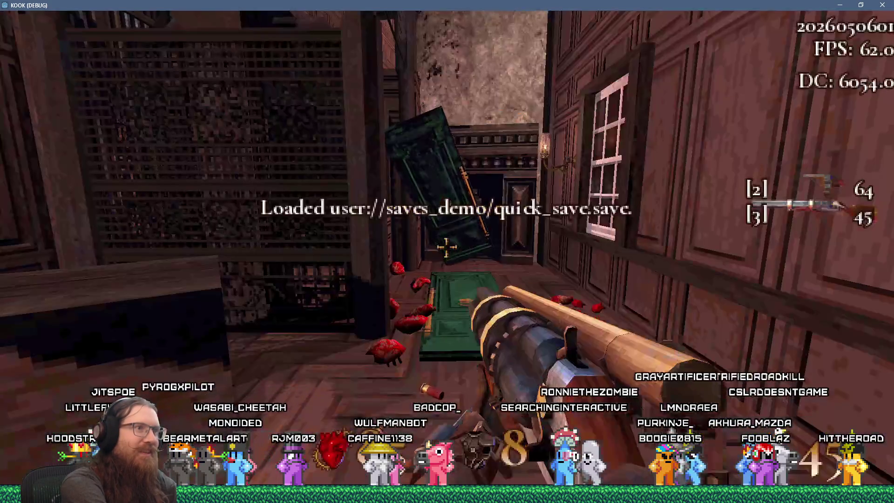
{"action": "key", "text": "F9"}
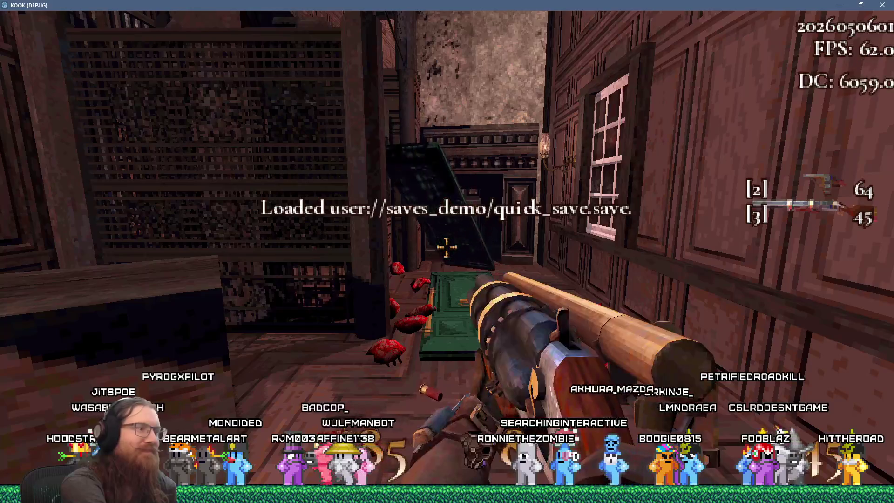
{"action": "key", "text": "F9"}
{"action": "key", "text": "F5"}
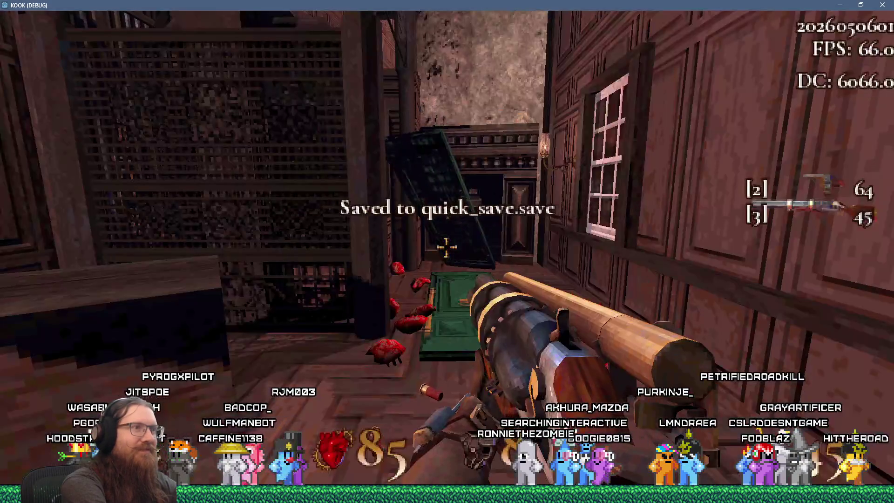
{"action": "key", "text": "F9"}
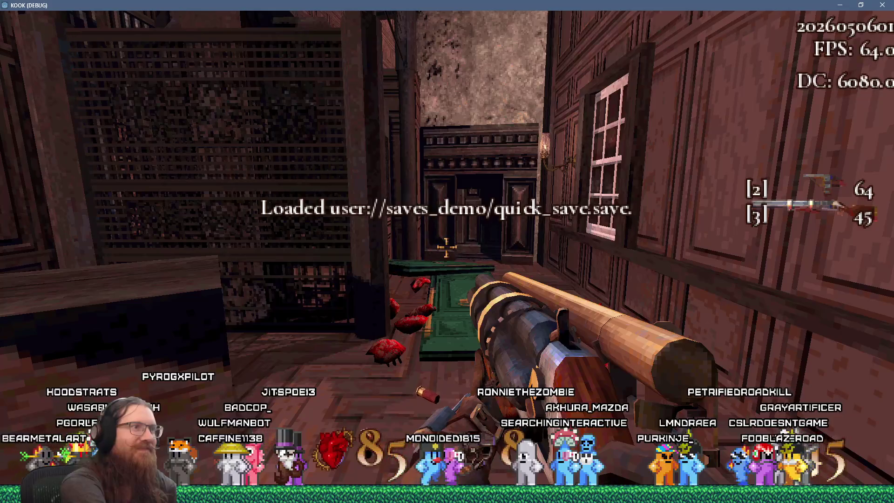
- Walk to the balcony doorway, switch to weapon 3, and fire out through it
{"action": "key", "text": "w"}
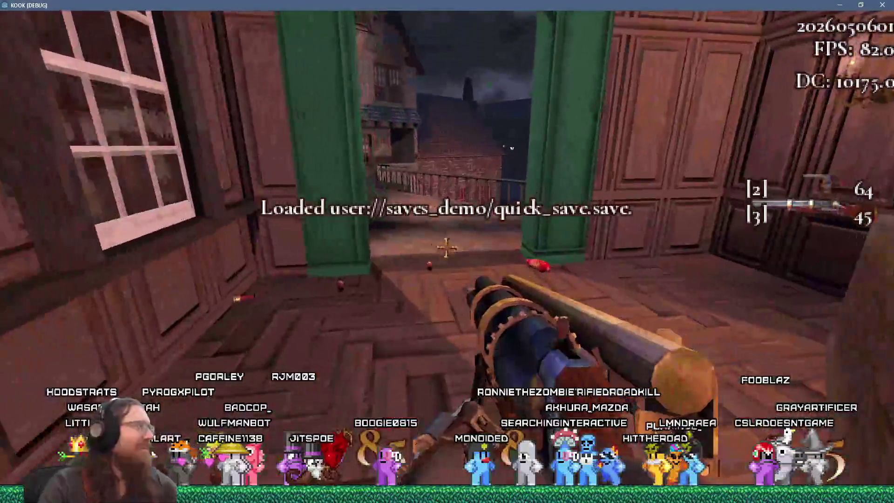
{"action": "key", "text": "w"}
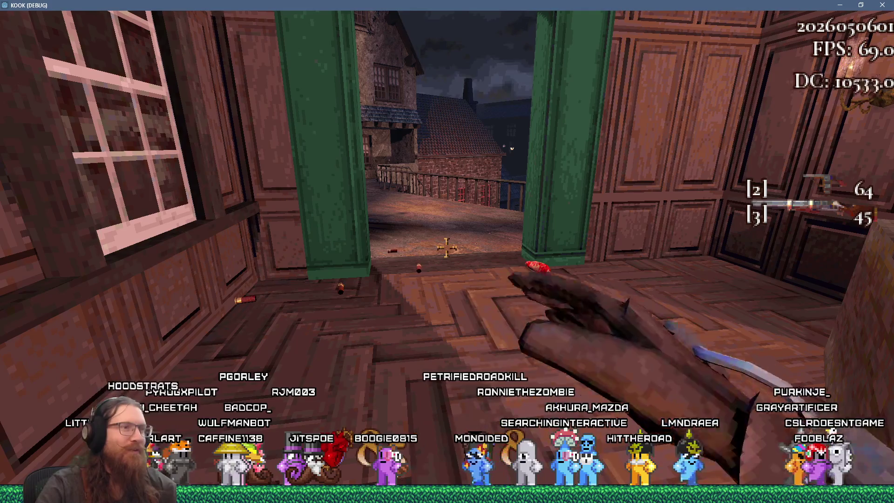
{"action": "key", "text": "3"}
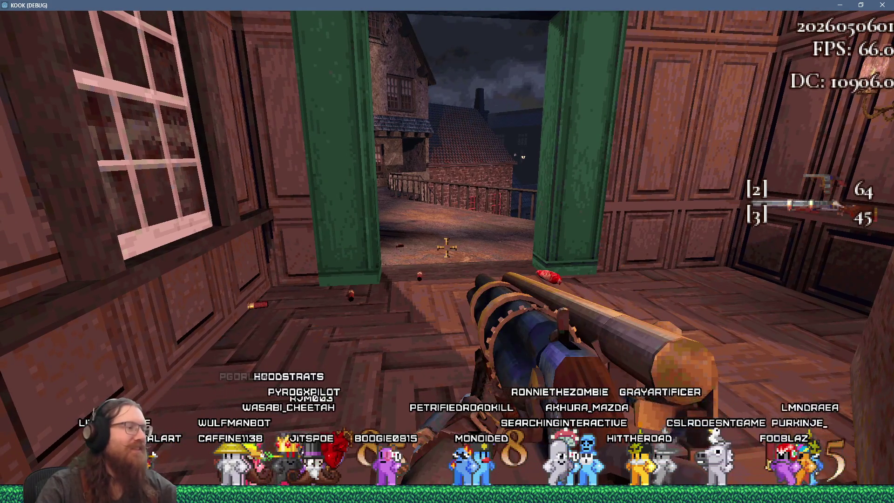
{"action": "key", "text": "s"}
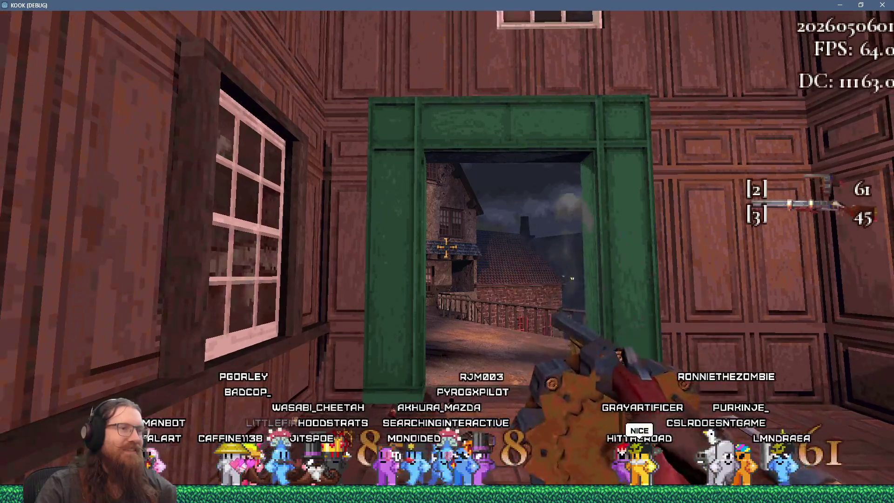
{"action": "left_click", "coordinate": [445, 247]}
{"action": "left_click", "coordinate": [446, 247]}
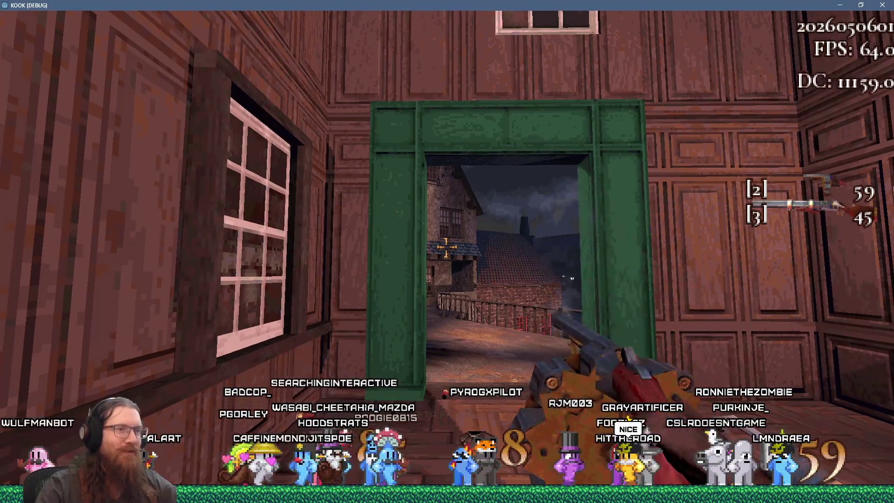
{"action": "left_click", "coordinate": [445, 247]}
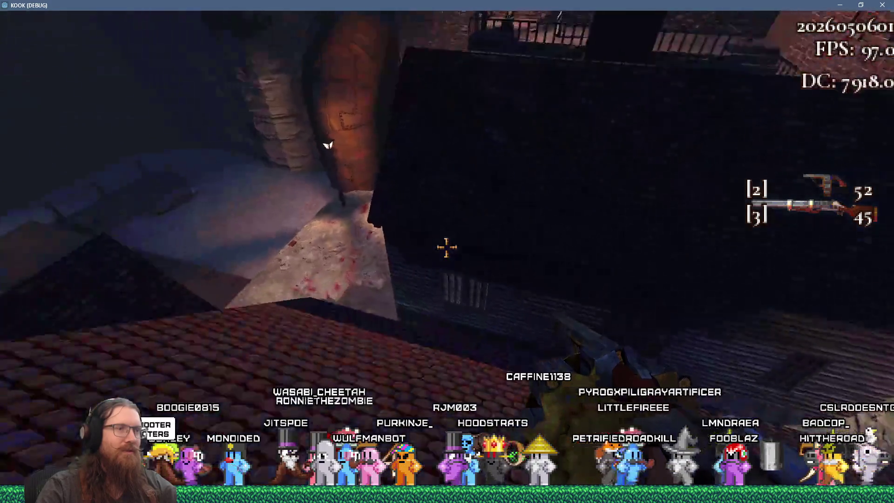
- Drop into the alley and shoot the courtyard enemy and the spider
{"action": "key", "text": "w"}
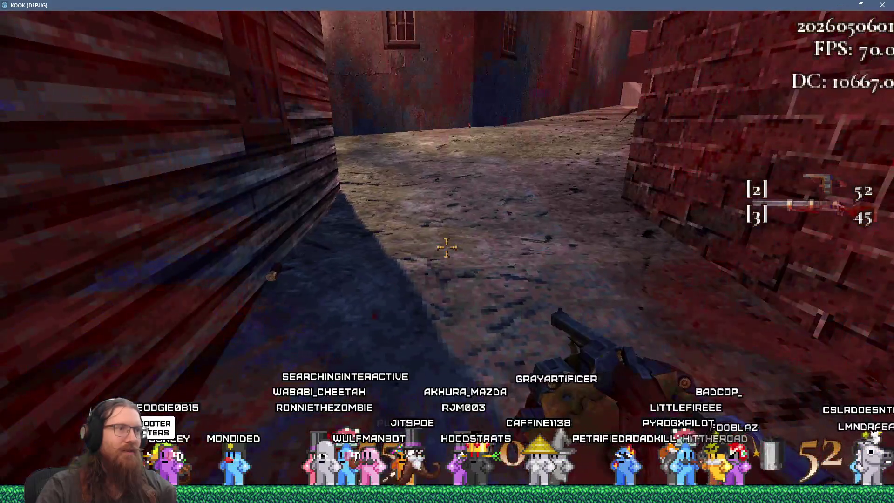
{"action": "key", "text": "w"}
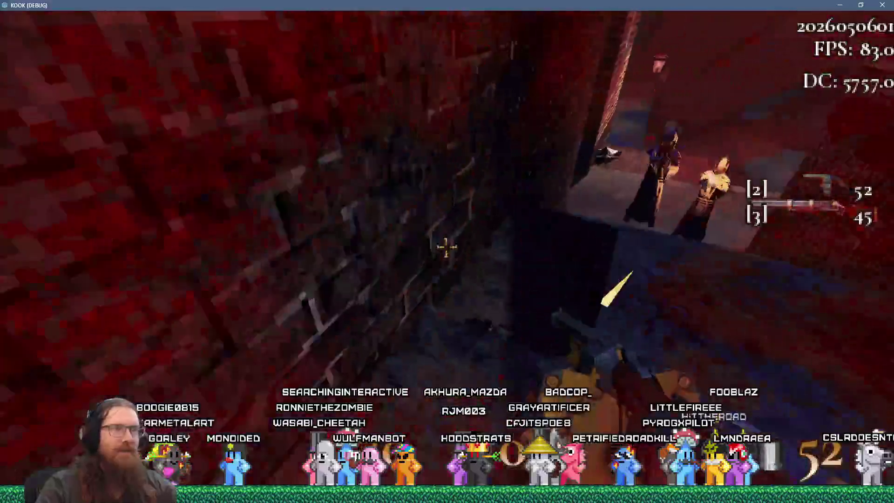
{"action": "key", "text": "w"}
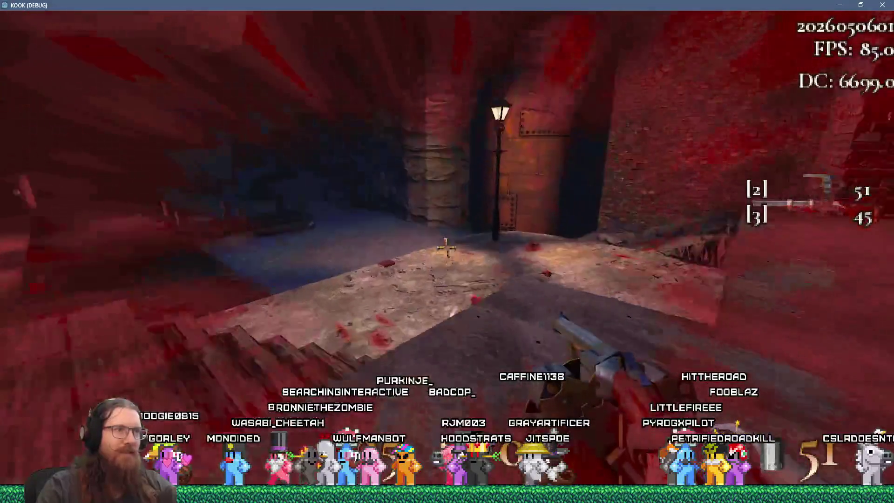
{"action": "left_click", "coordinate": [446, 248]}
{"action": "key", "text": "w"}
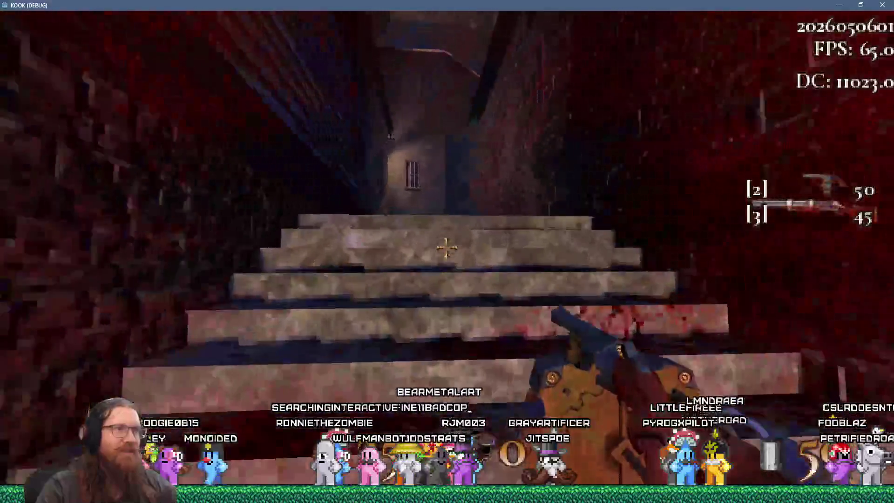
{"action": "key", "text": "w"}
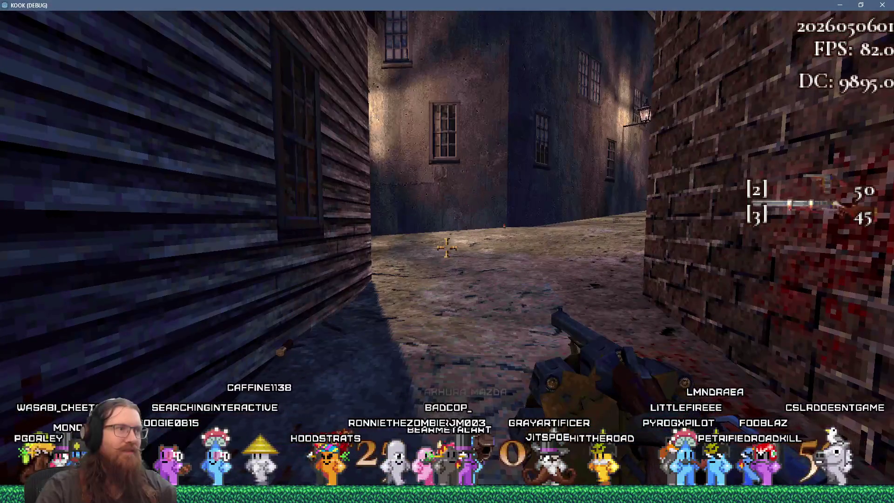
{"action": "key", "text": "w"}
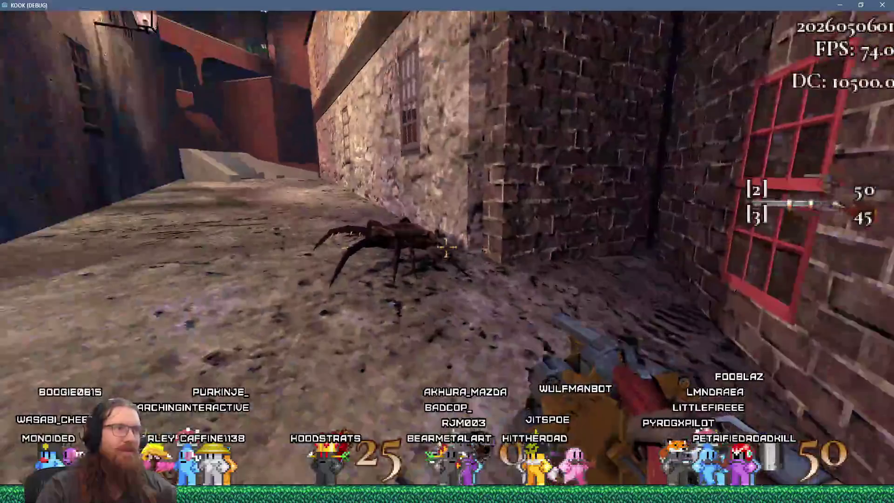
{"action": "left_click", "coordinate": [446, 248]}
- Head down the alley, shoot the enemy there, then switch to the Godot editor
{"action": "key", "text": "w"}
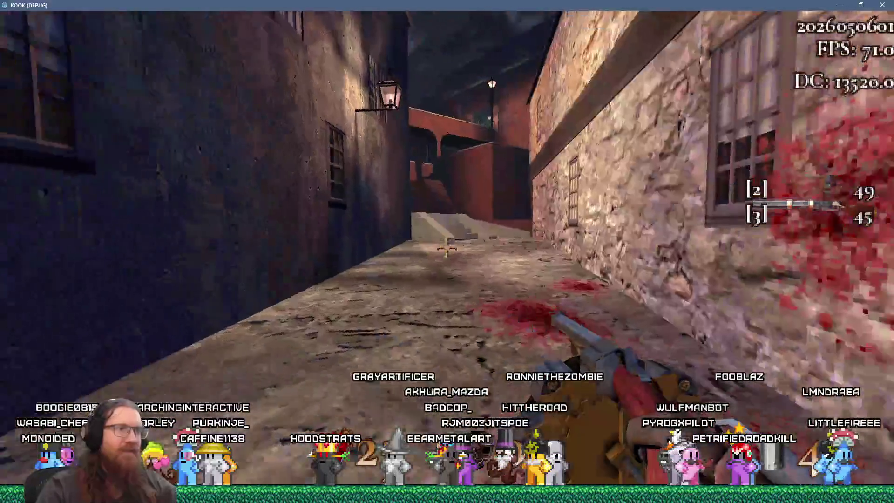
{"action": "key", "text": "w"}
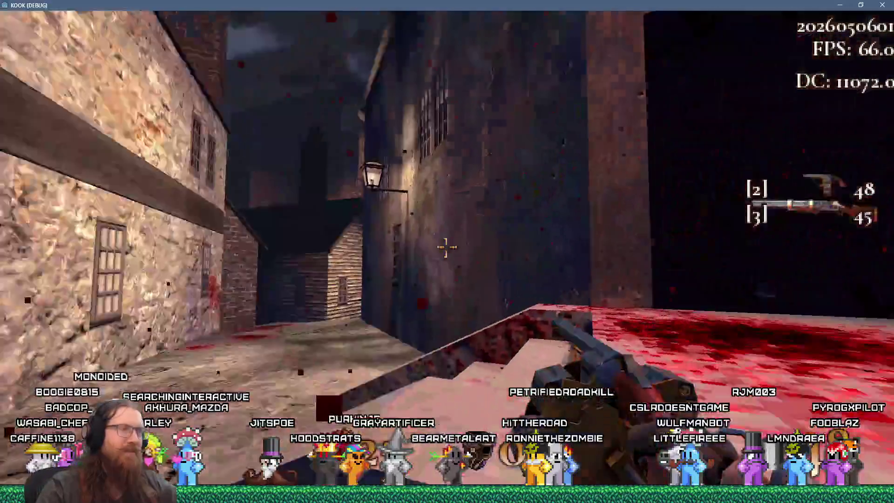
{"action": "key", "text": "w"}
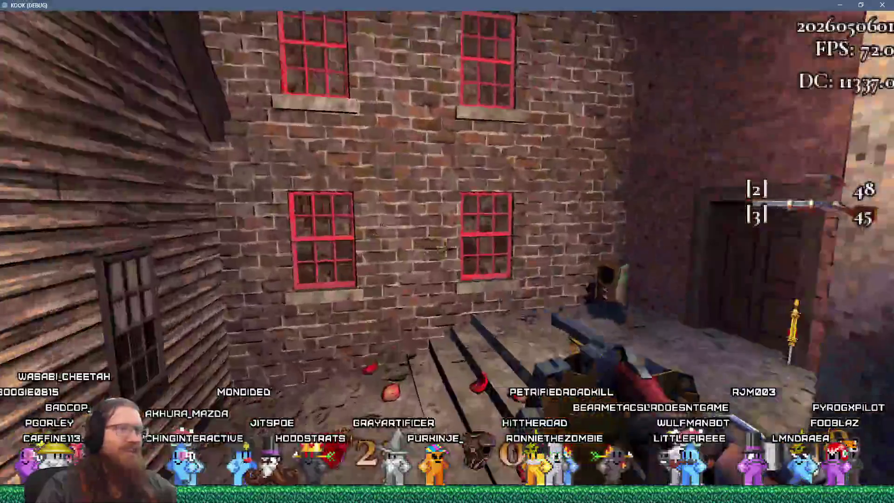
{"action": "mouse_move", "coordinate": [447, 247]}
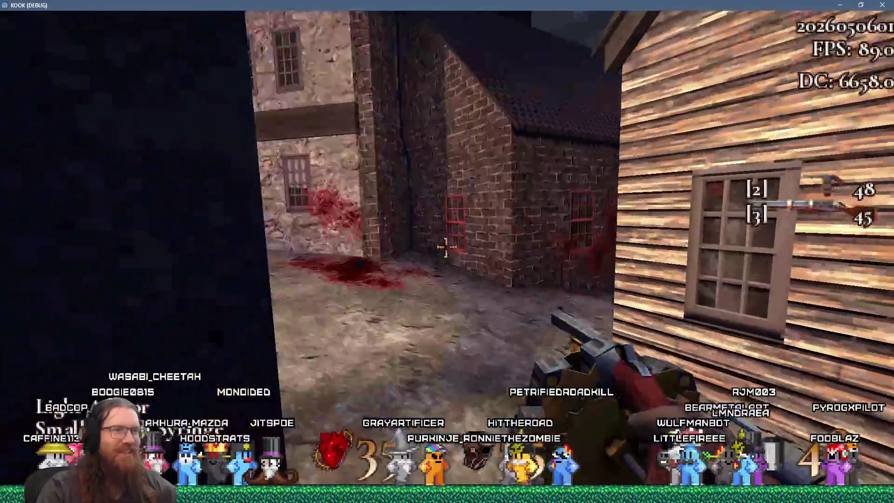
{"action": "key", "text": "w"}
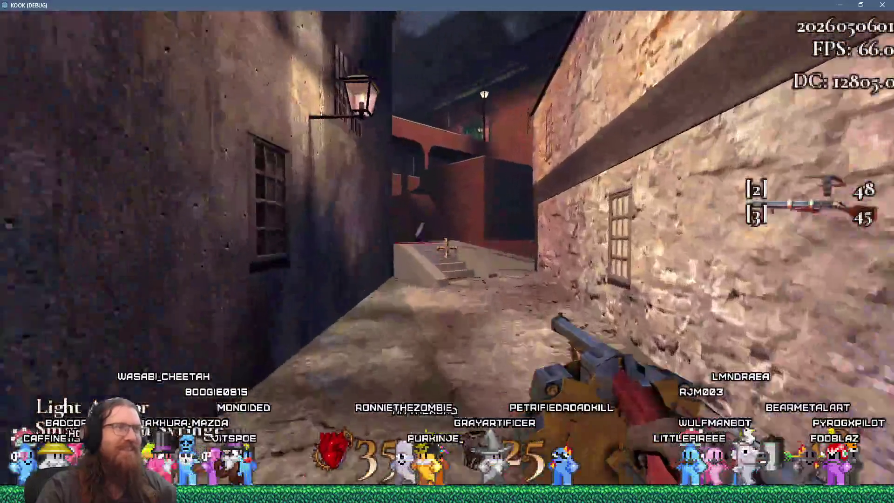
{"action": "left_click", "coordinate": [446, 247]}
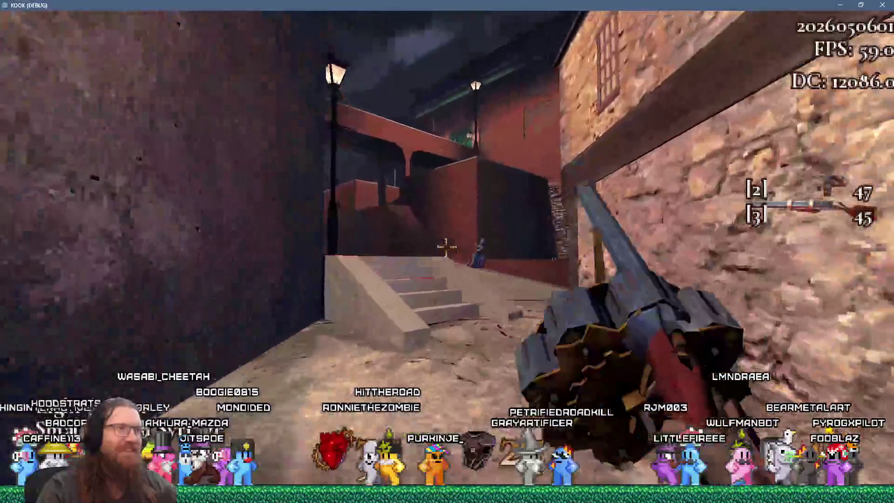
{"action": "left_click", "coordinate": [446, 247]}
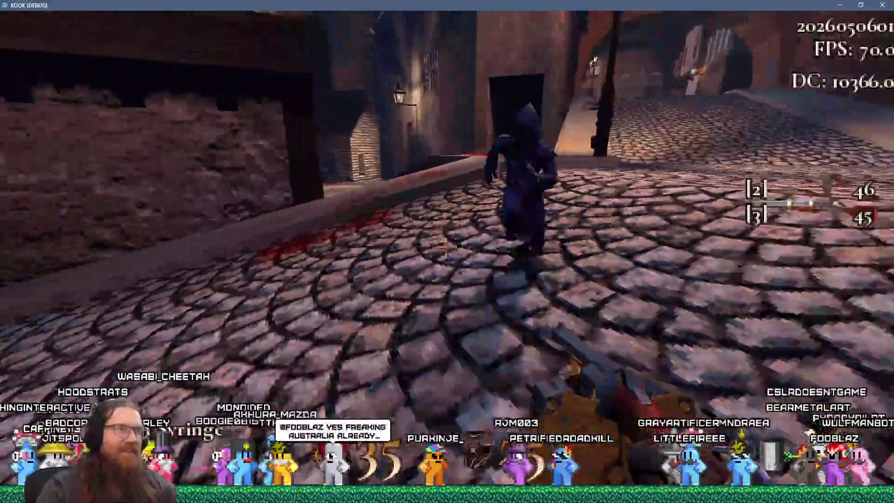
{"action": "mouse_move", "coordinate": [446, 247]}
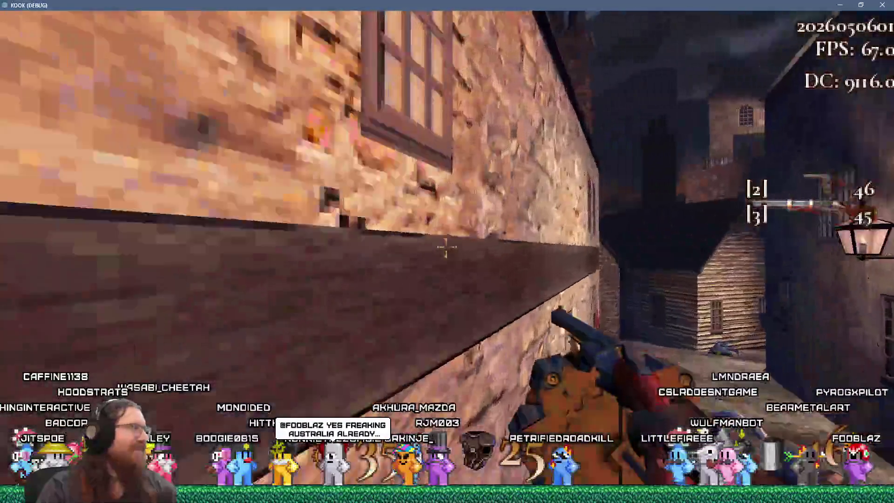
{"action": "key", "text": "alt+Tab"}
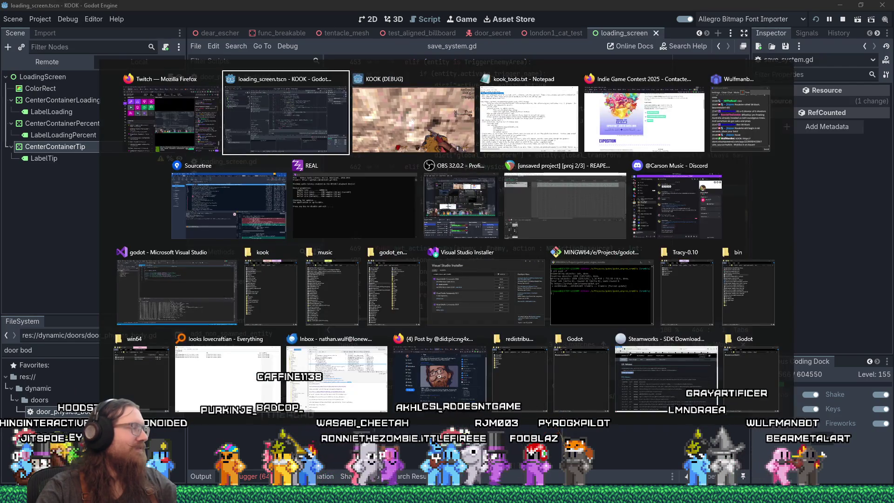
- Return to the game and shoot the rooftop enemies, using the newly picked-up fourth weapon
{"action": "key", "text": "alt+Tab"}
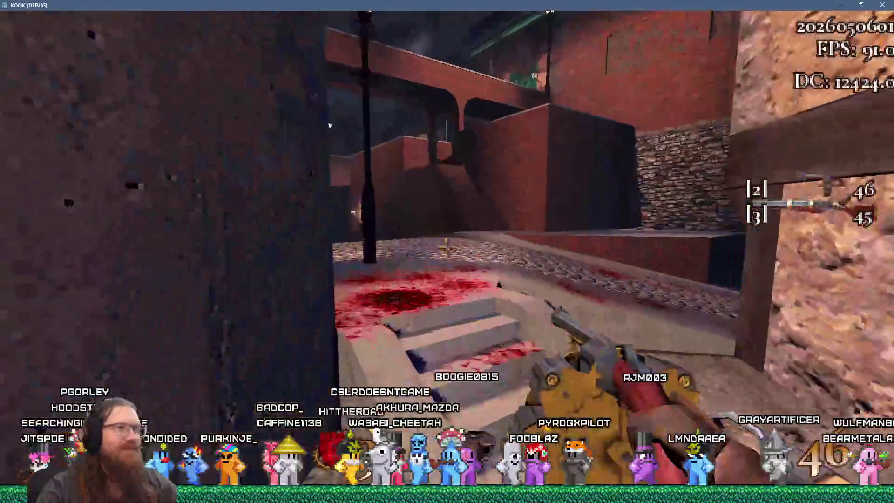
{"action": "key", "text": "w"}
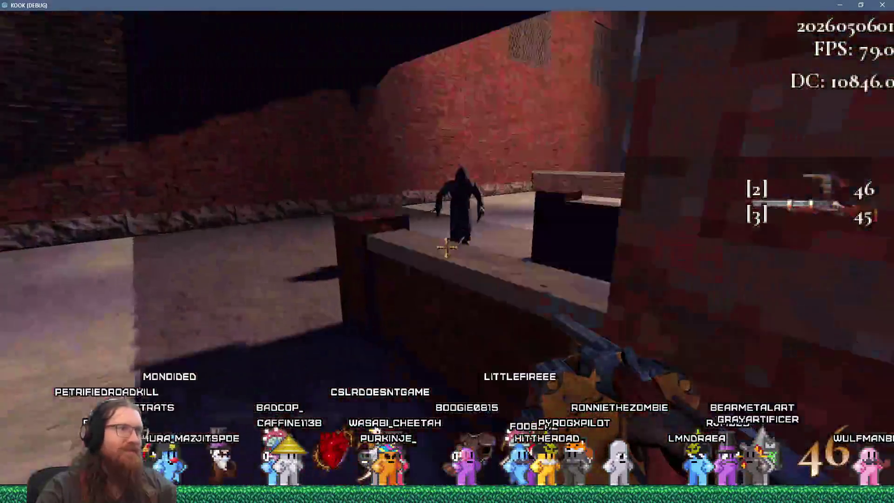
{"action": "left_click", "coordinate": [446, 247]}
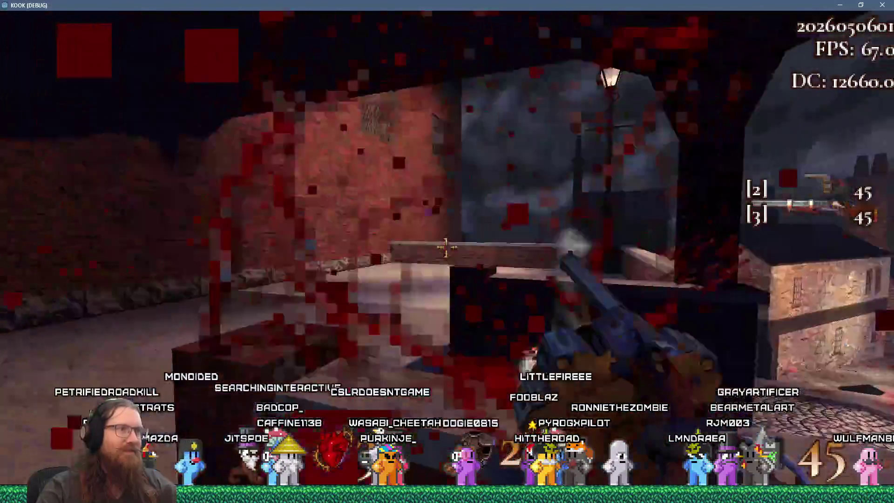
{"action": "left_click", "coordinate": [446, 247]}
{"action": "left_click", "coordinate": [446, 247]}
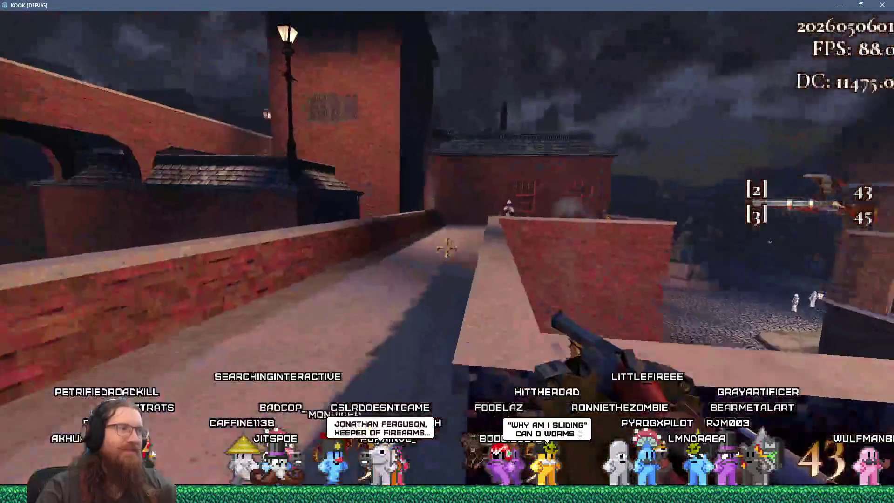
{"action": "left_click", "coordinate": [446, 247]}
{"action": "left_click", "coordinate": [446, 248]}
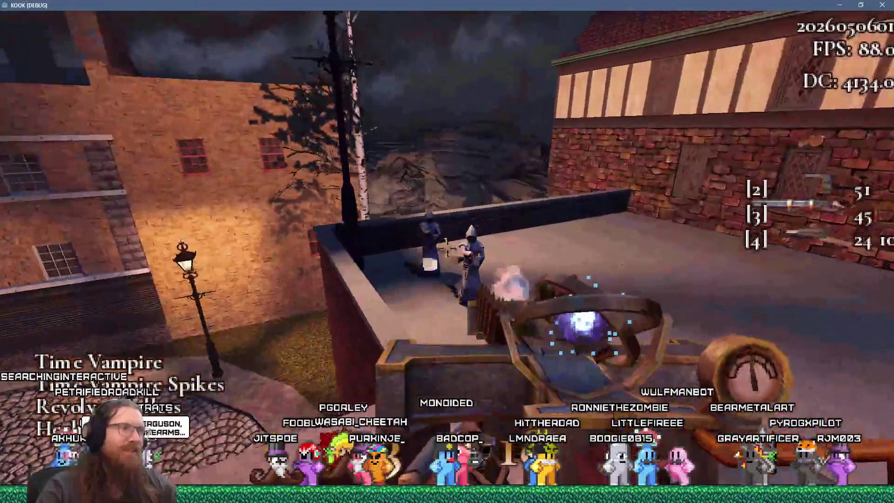
{"action": "left_click", "coordinate": [446, 247]}
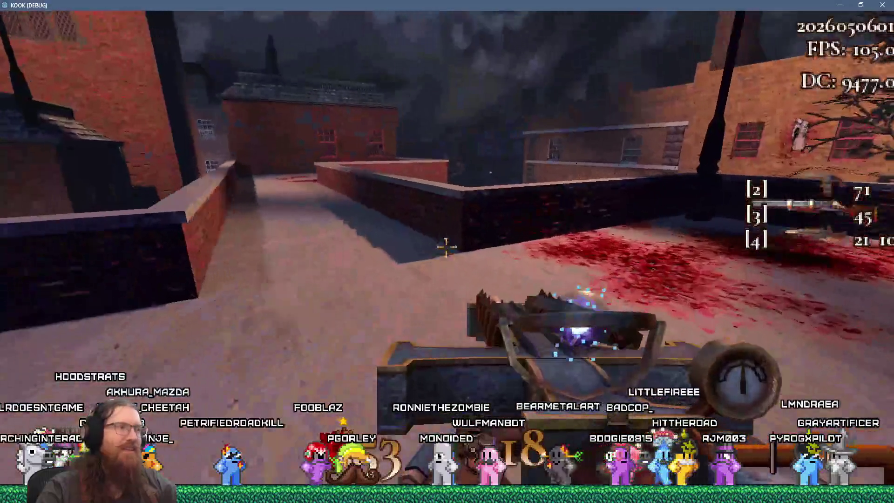
- Descend to the cobbled street, shoot the enemy by the building, and continue toward the plaza
{"action": "key", "text": "w"}
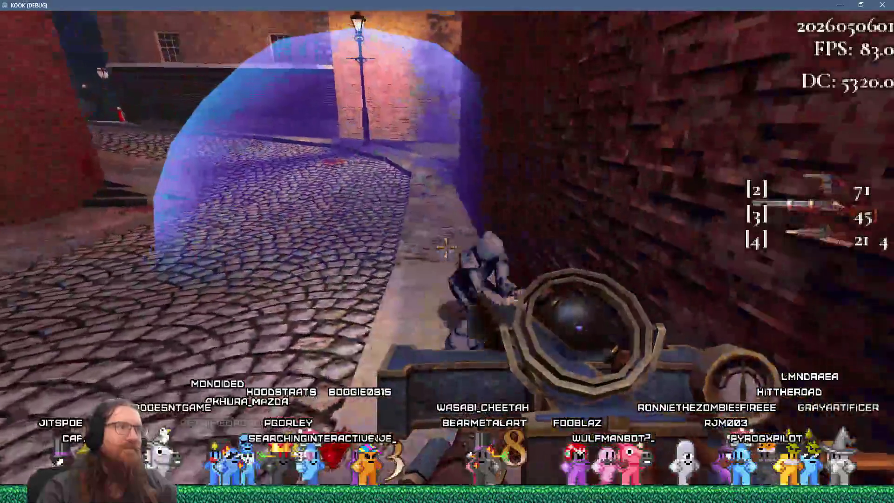
{"action": "left_click", "coordinate": [446, 249]}
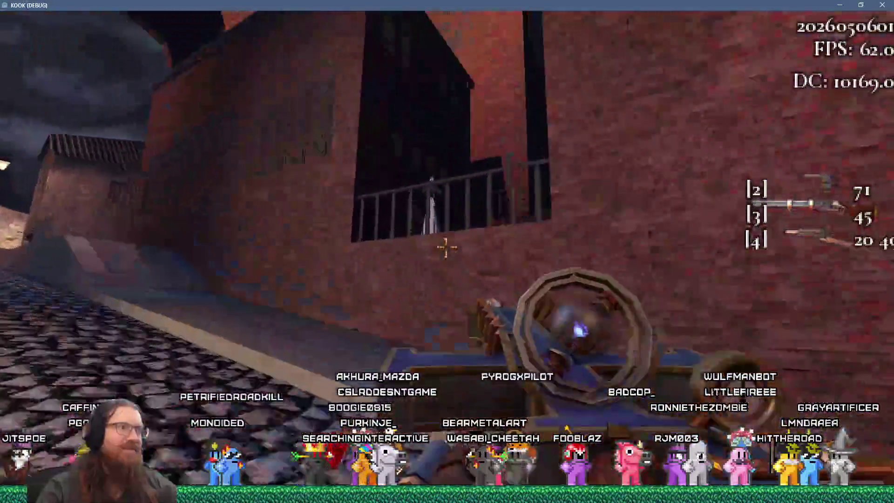
{"action": "left_click", "coordinate": [446, 249]}
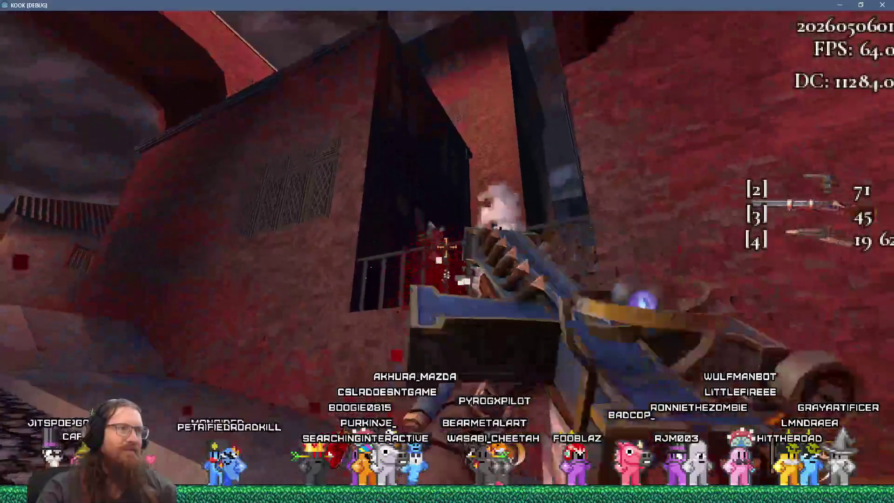
{"action": "key", "text": "w"}
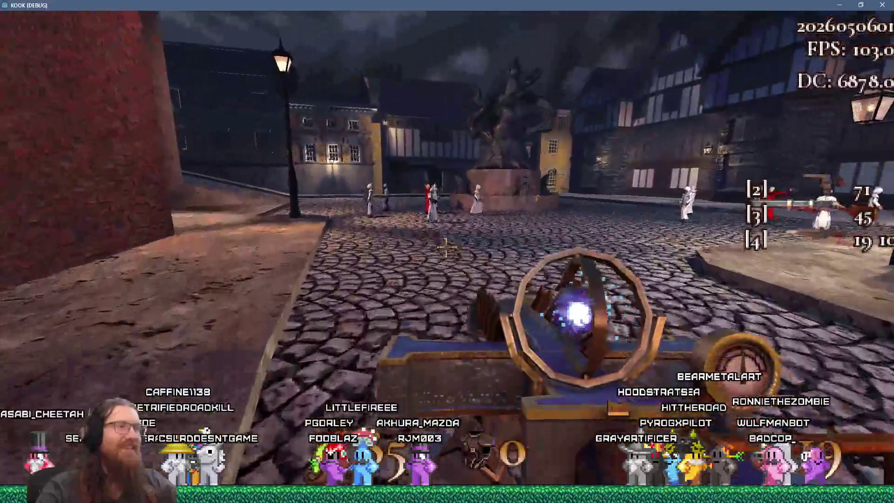
- Fire the fourth weapon and charged orbs at the demons around the statue plaza
{"action": "left_click", "coordinate": [446, 248]}
{"action": "left_click", "coordinate": [446, 247]}
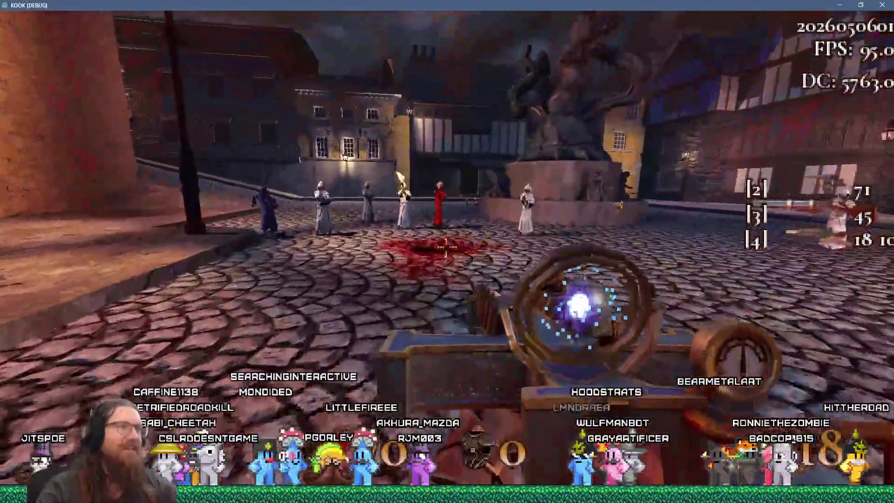
{"action": "left_click", "coordinate": [446, 248]}
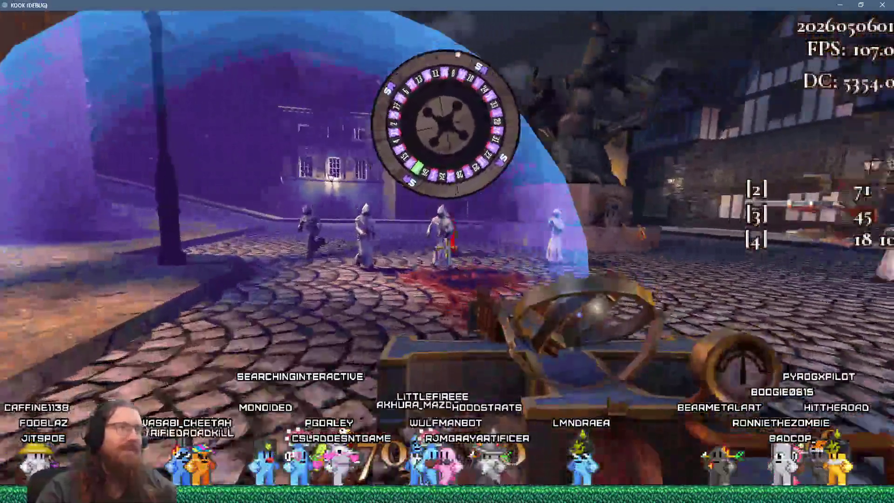
{"action": "left_click", "coordinate": [446, 248]}
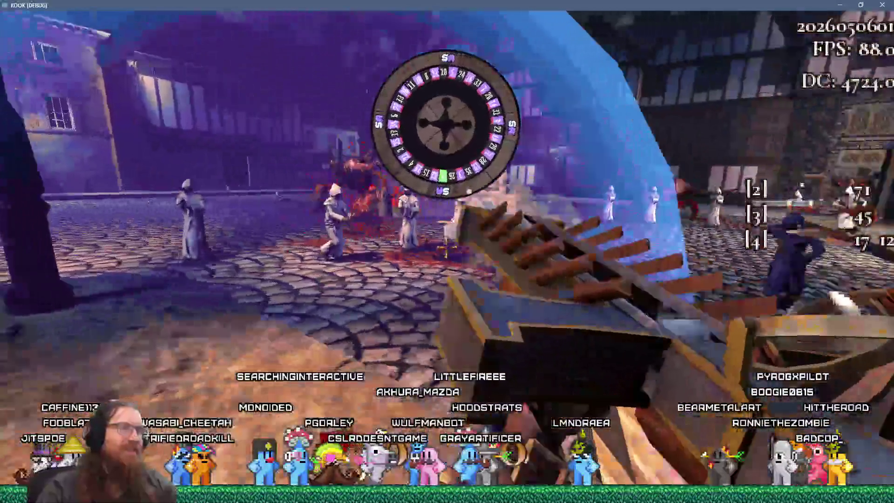
{"action": "left_click", "coordinate": [446, 248]}
{"action": "left_click", "coordinate": [446, 248]}
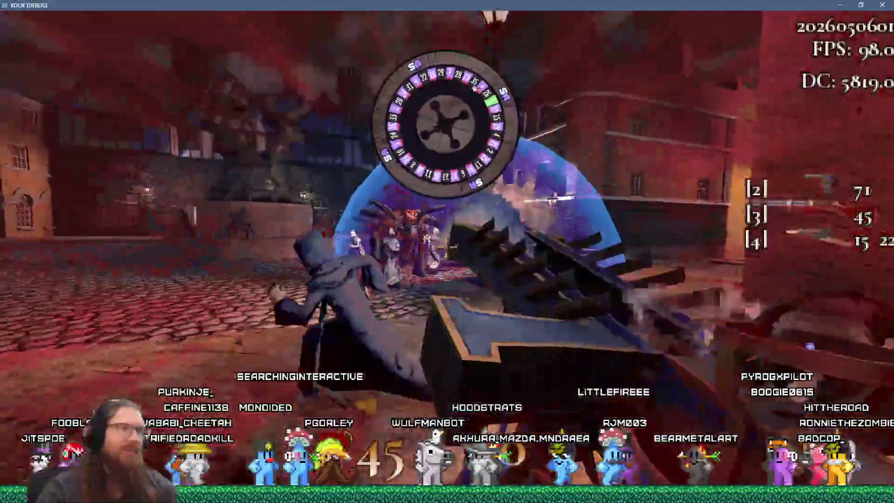
{"action": "left_click", "coordinate": [446, 248]}
{"action": "left_click", "coordinate": [446, 248]}
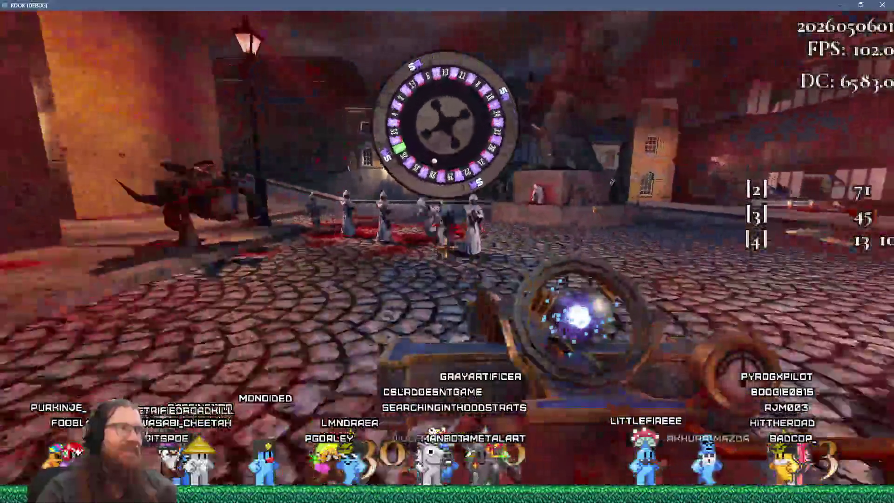
{"action": "left_click", "coordinate": [446, 248]}
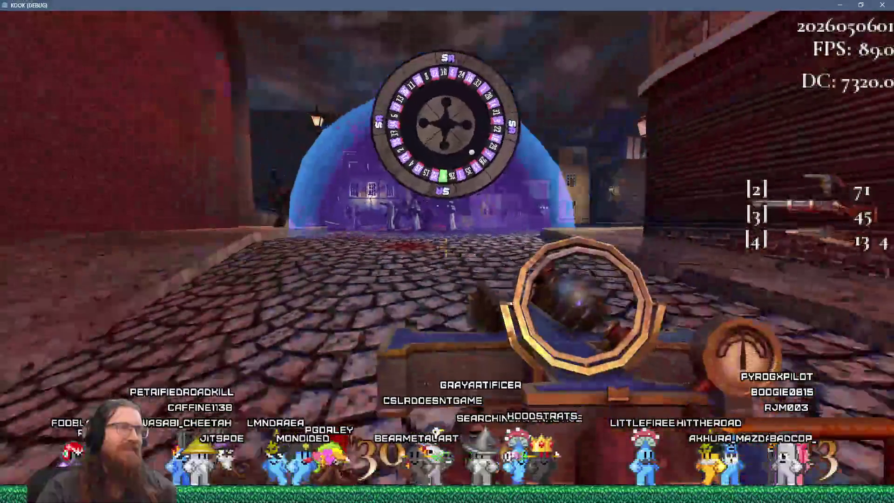
- Kill the demon by the brick wall and keep firing through the purple dome until killed
{"action": "left_click", "coordinate": [446, 248]}
{"action": "left_click", "coordinate": [446, 247]}
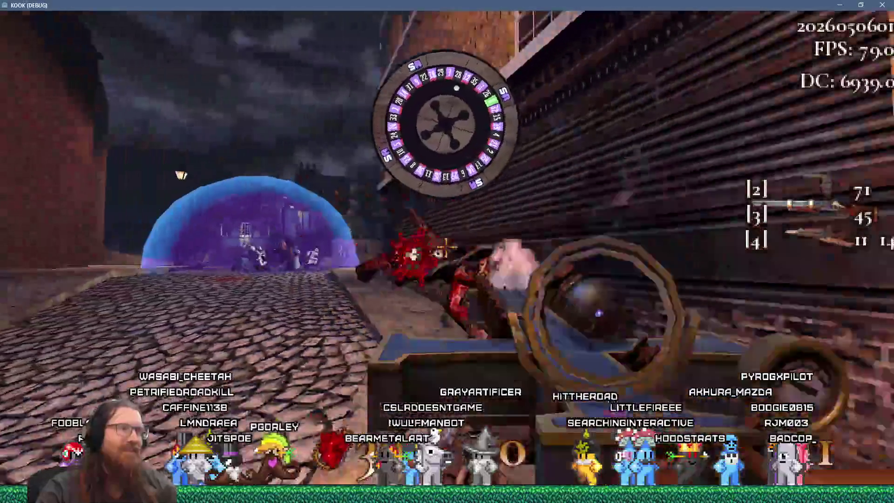
{"action": "left_click", "coordinate": [446, 248]}
{"action": "left_click", "coordinate": [446, 247]}
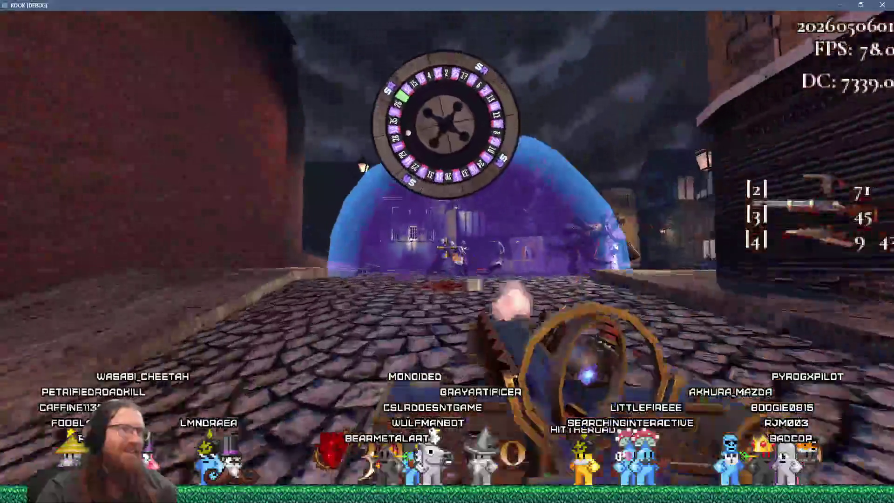
{"action": "left_click", "coordinate": [446, 248]}
{"action": "left_click", "coordinate": [446, 248]}
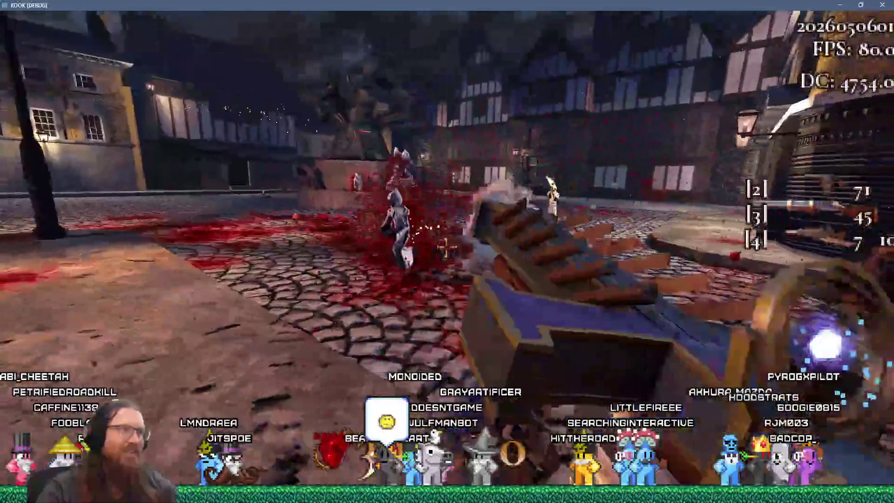
{"action": "left_click", "coordinate": [446, 247]}
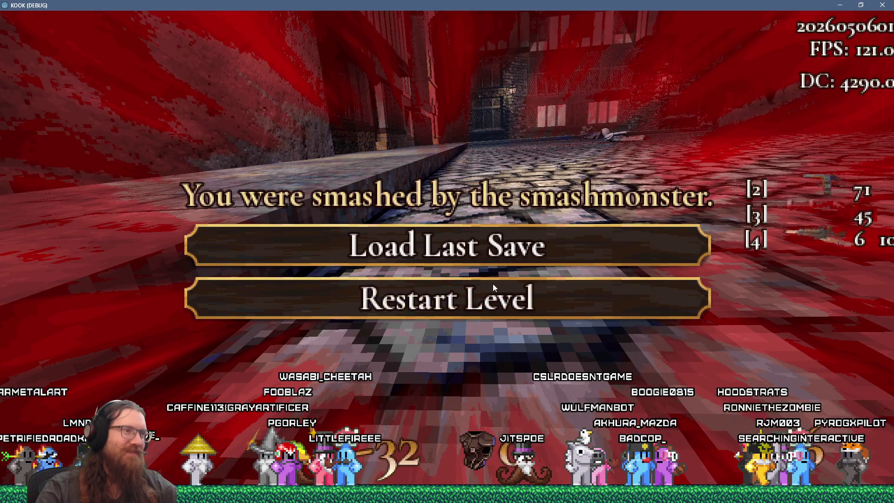
- Reload the quicksave and walk through the green doorway onto the tiled rooftop
{"action": "key", "text": "F9"}
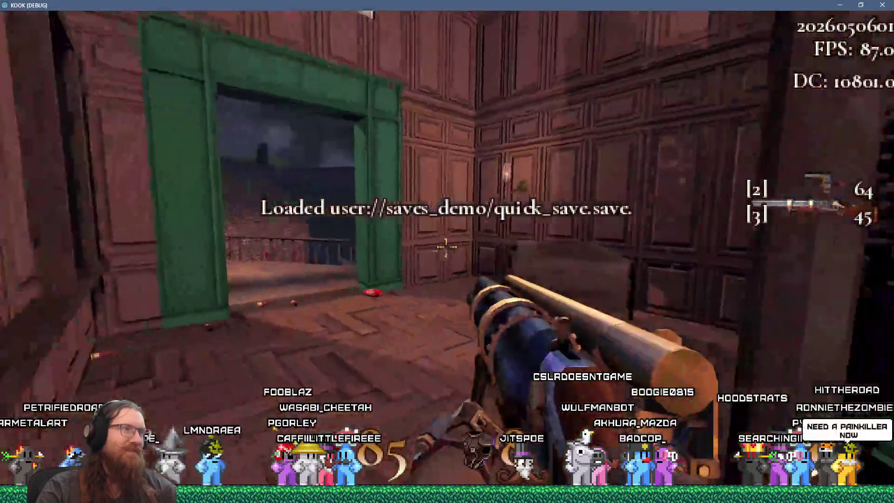
{"action": "key", "text": "w"}
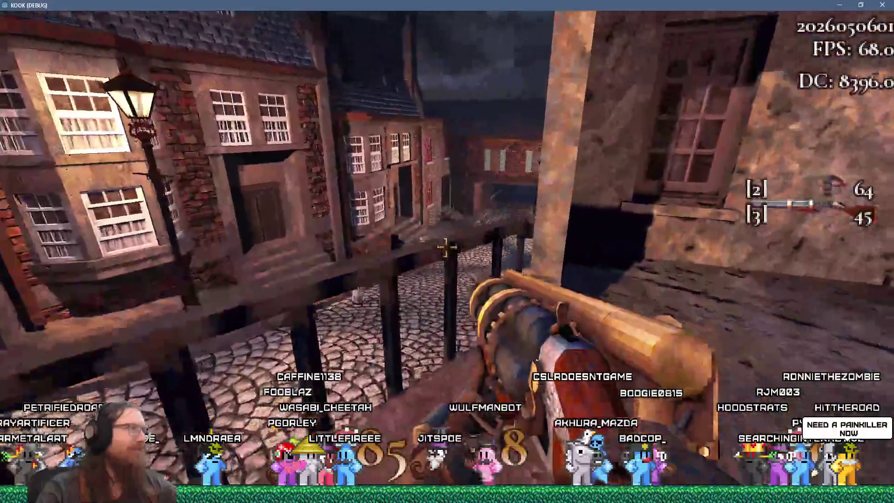
{"action": "key", "text": "w"}
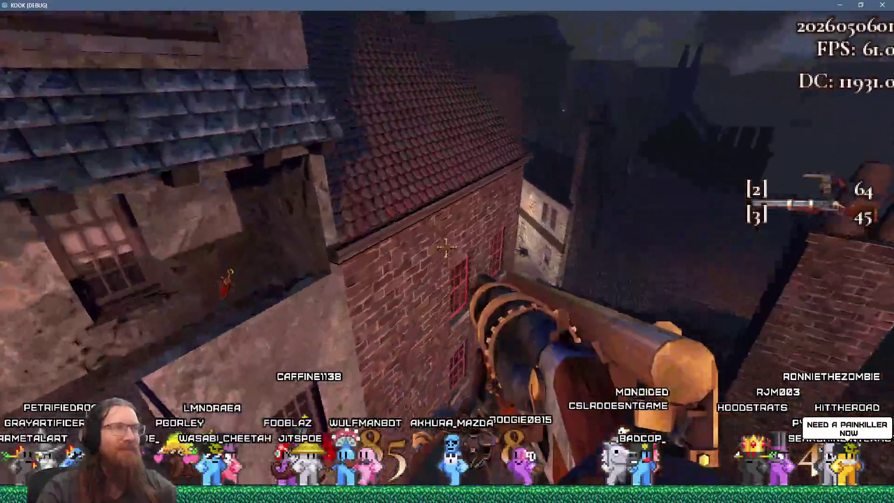
{"action": "key", "text": "w"}
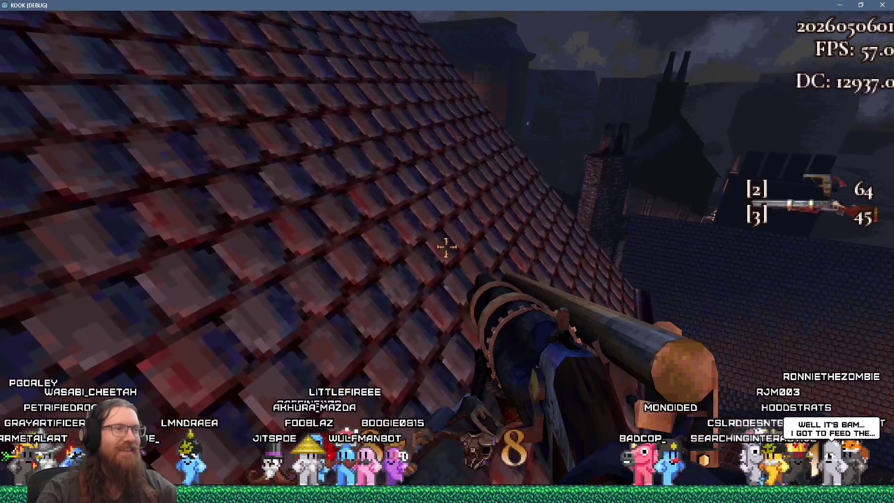
{"action": "key", "text": "w"}
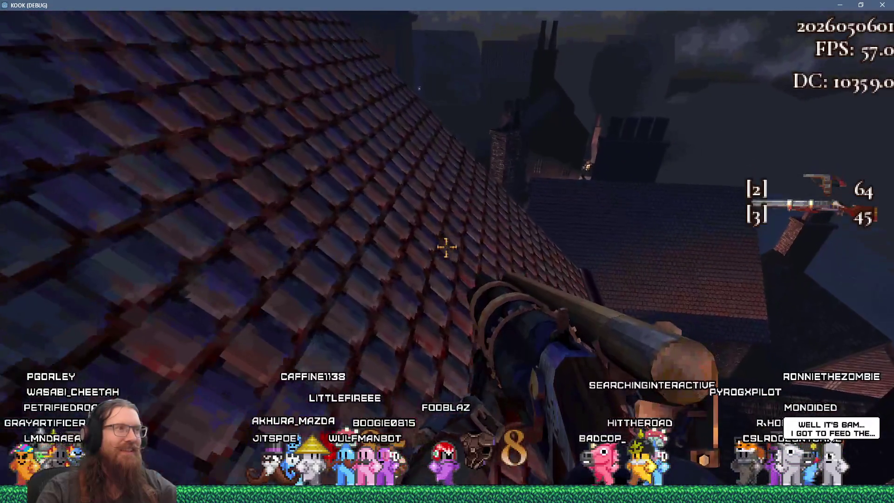
{"action": "key", "text": "w"}
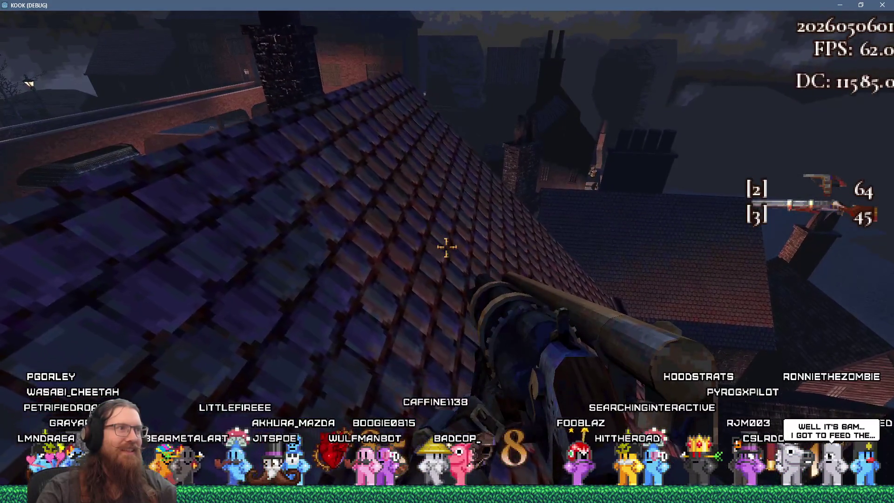
{"action": "key", "text": "w"}
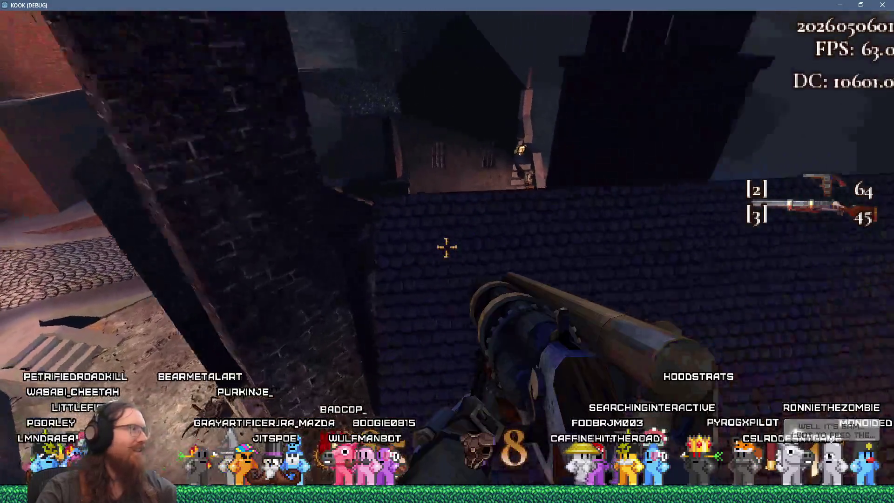
- Cross the roofs to the street, finding secret 1 of 4, then close the debug game
{"action": "key", "text": "w"}
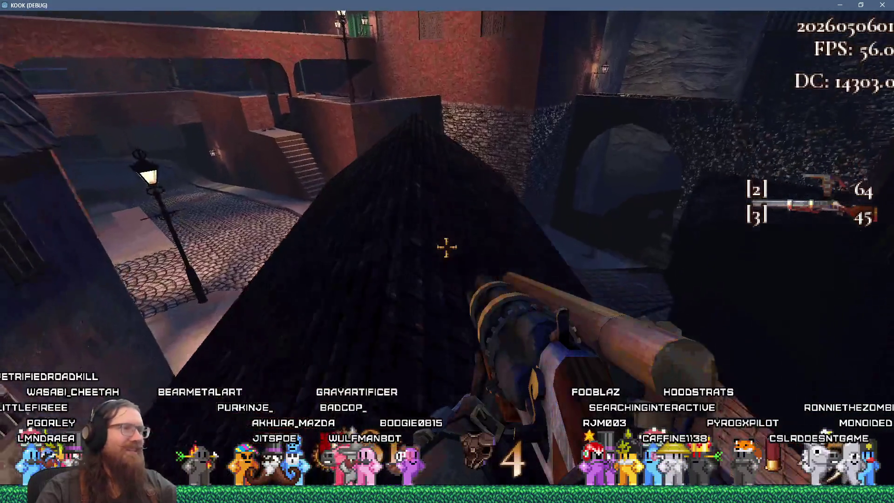
{"action": "key", "text": "w"}
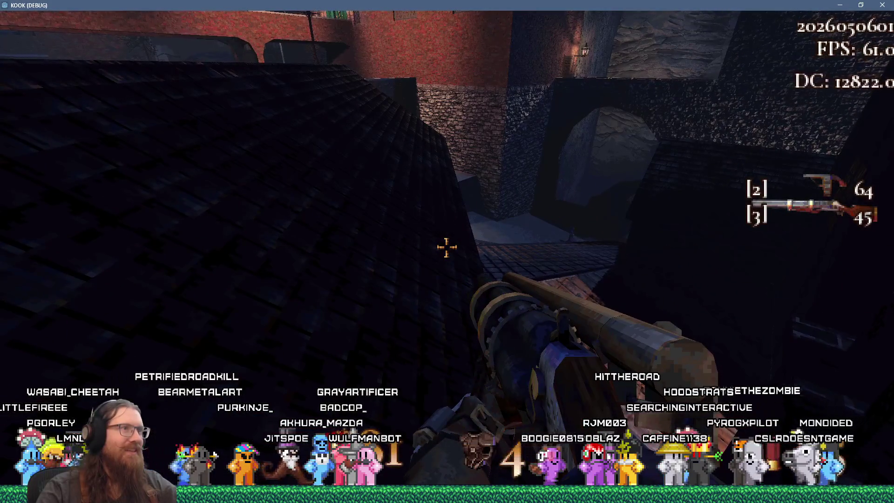
{"action": "key", "text": "w"}
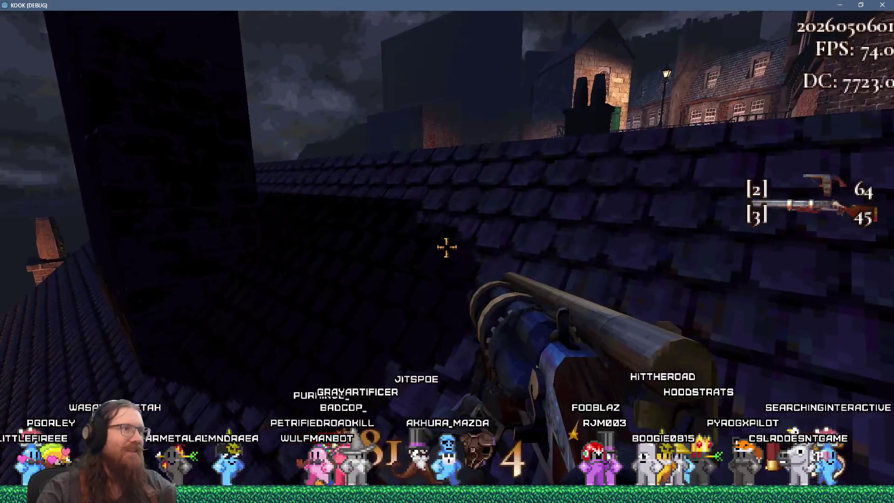
{"action": "key", "text": "w"}
{"action": "key", "text": "w"}
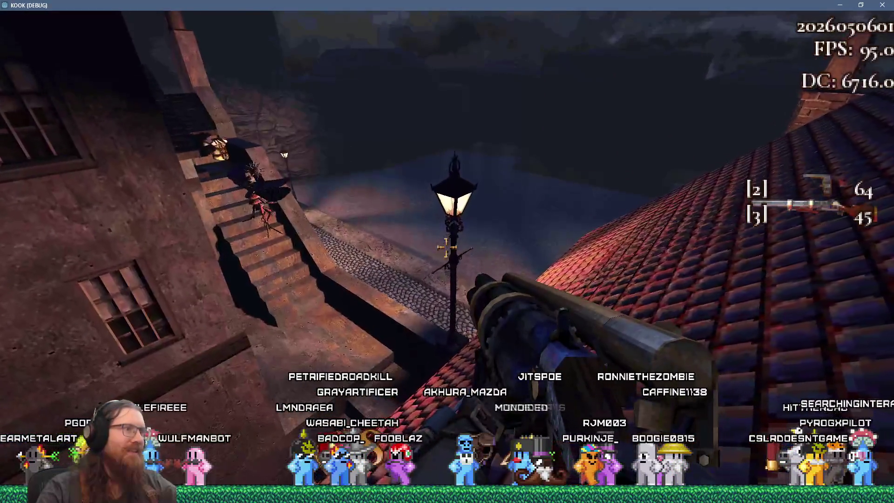
{"action": "key", "text": "w"}
{"action": "key", "text": "w"}
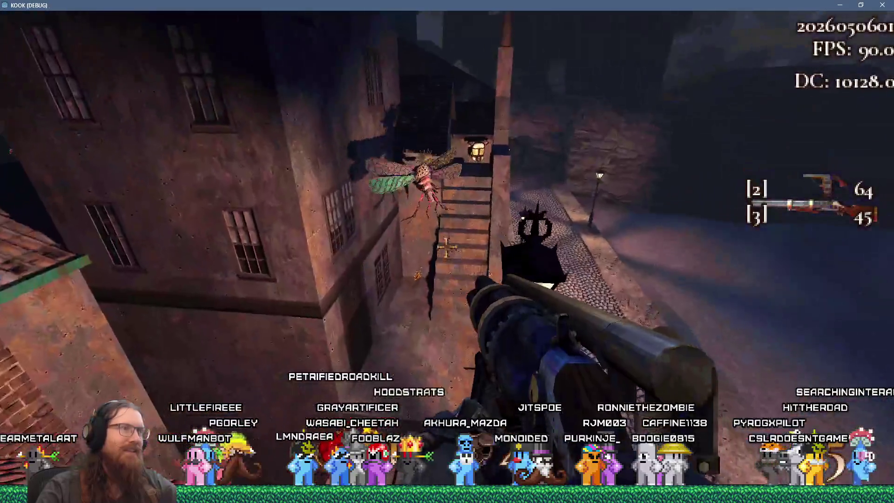
{"action": "key", "text": "w"}
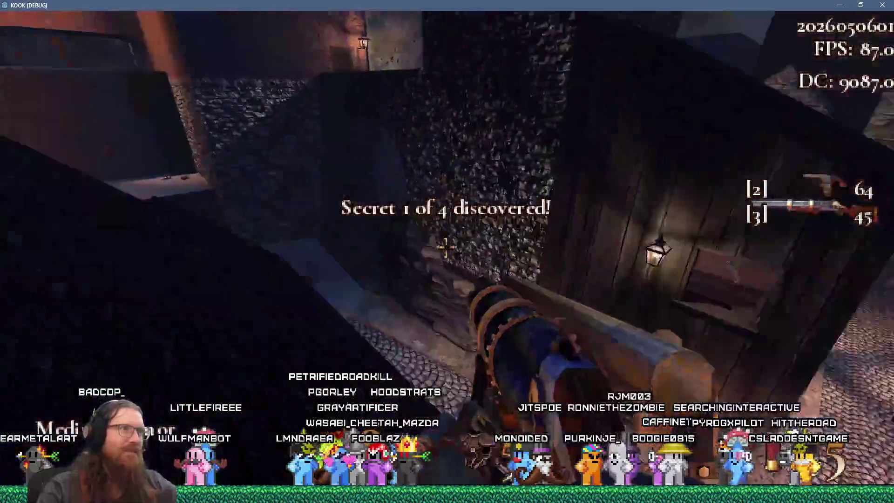
{"action": "key", "text": "grave"}
{"action": "key", "text": "alt+F4"}
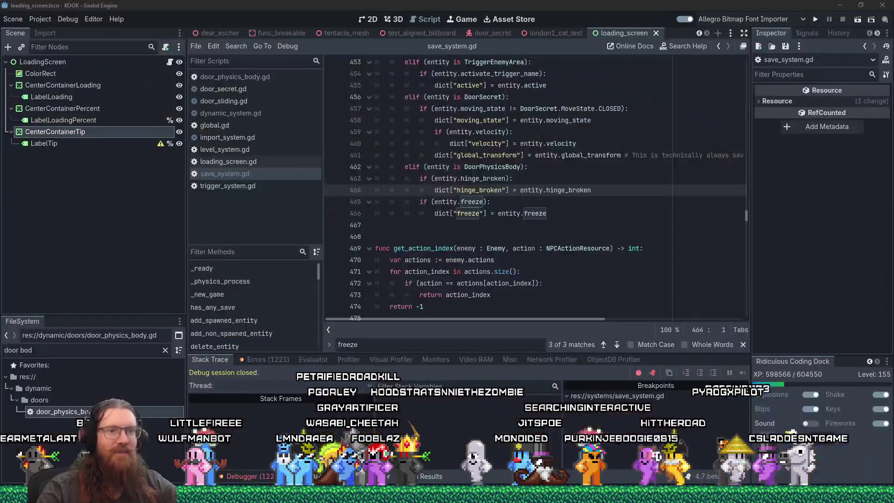
- In the Steam library, search 'kook' and launch KOOK Demo
{"action": "key", "text": "alt+Tab"}
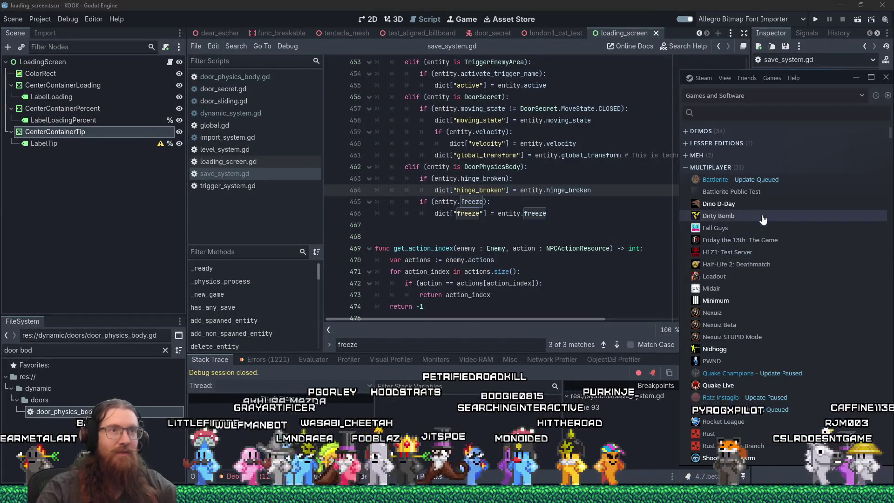
{"action": "left_click", "coordinate": [733, 110]}
{"action": "type", "text": "kook"}
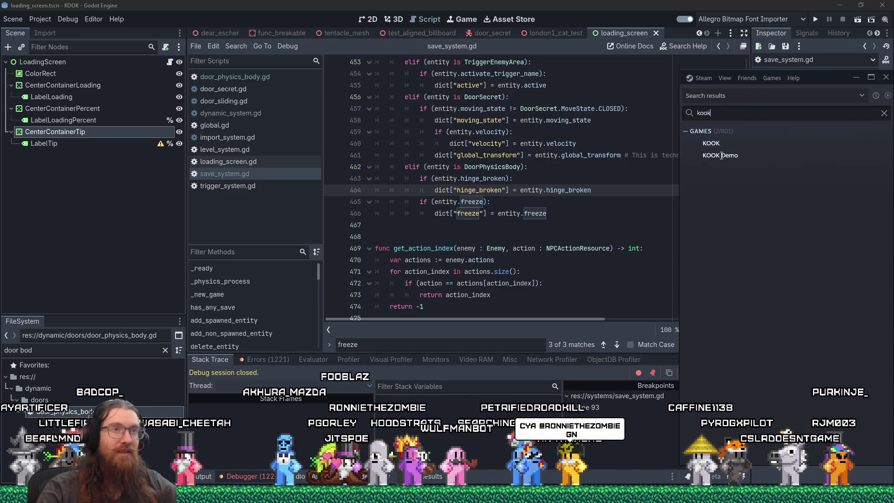
{"action": "left_click", "coordinate": [721, 157]}
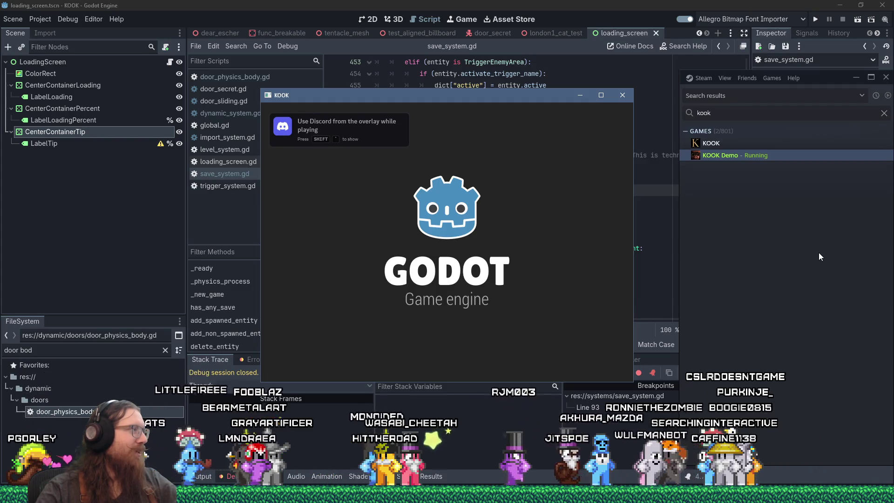
{"action": "key", "text": "grave"}
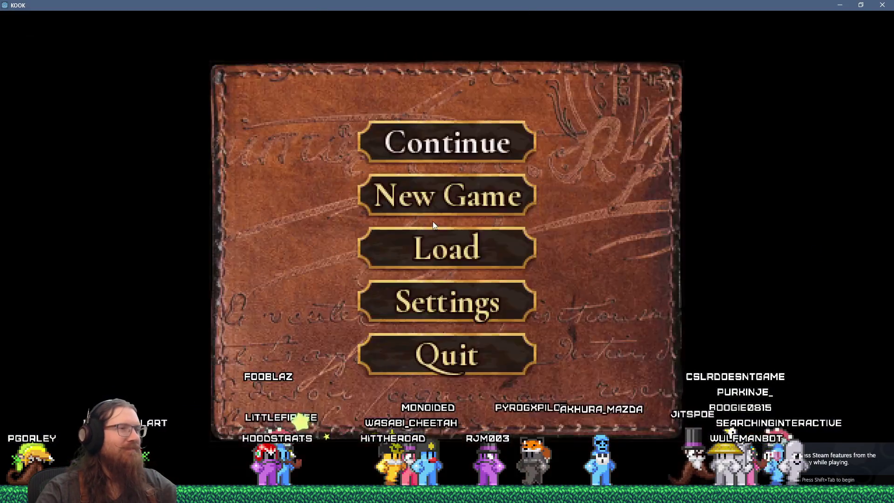
- Run 'map london3' from the development console to start the london3 level
{"action": "key", "text": "grave"}
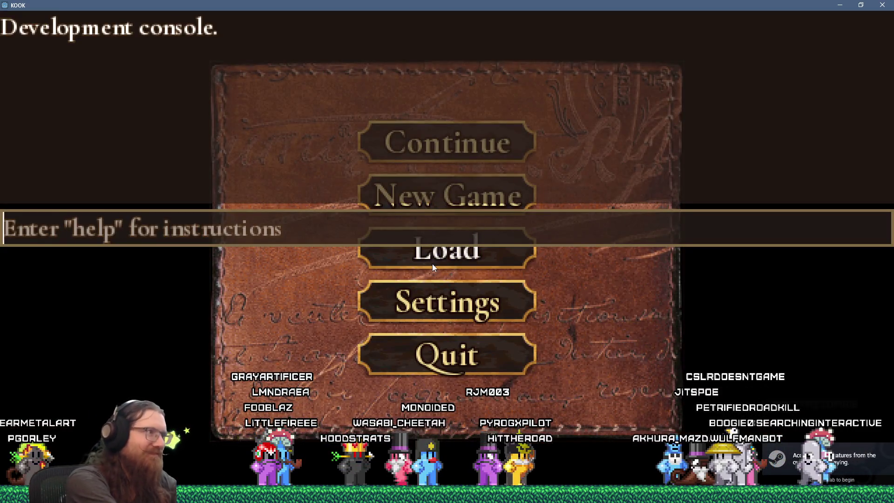
{"action": "type", "text": "map london34"}
{"action": "key", "text": "Return"}
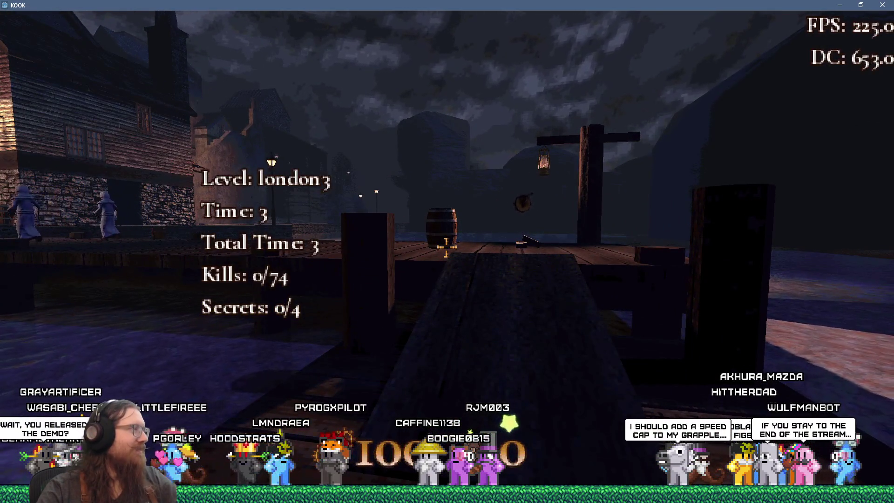
- Walk along the dock, grab the revolver and shoot the enemies in town
{"action": "key", "text": "w"}
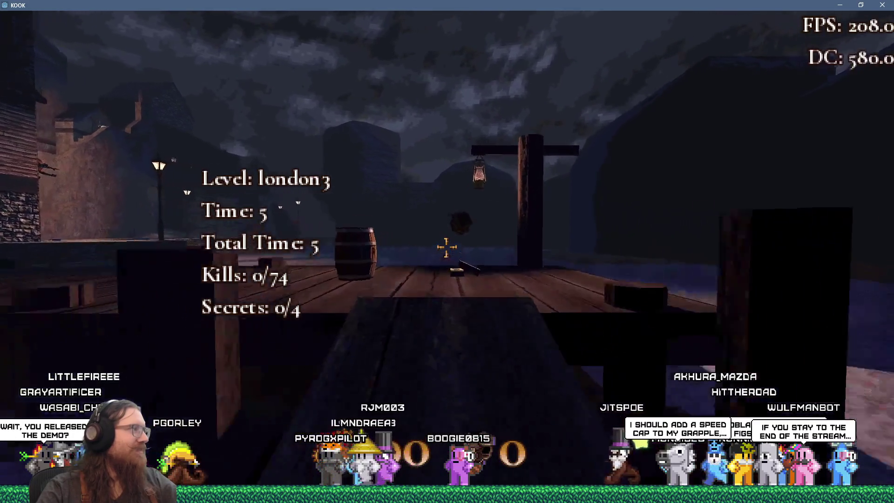
{"action": "key", "text": "w"}
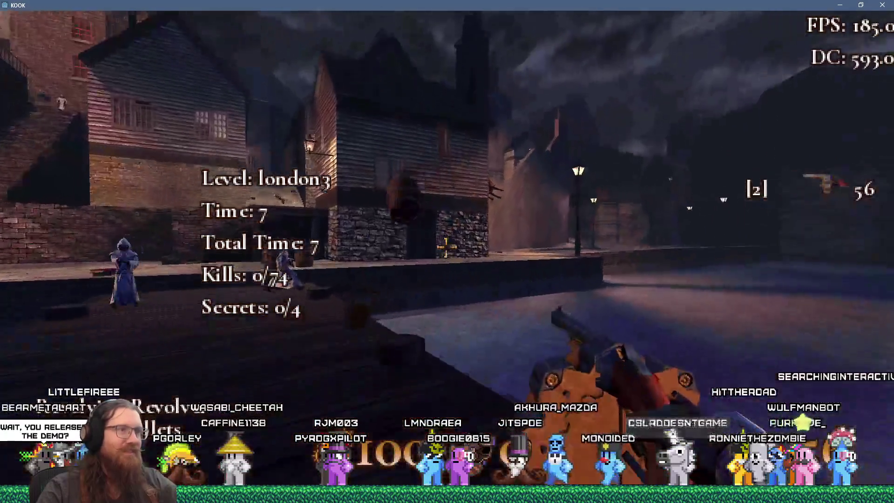
{"action": "key", "text": "w"}
{"action": "left_click", "coordinate": [445, 247]}
{"action": "left_click", "coordinate": [445, 247]}
{"action": "left_click", "coordinate": [445, 247]}
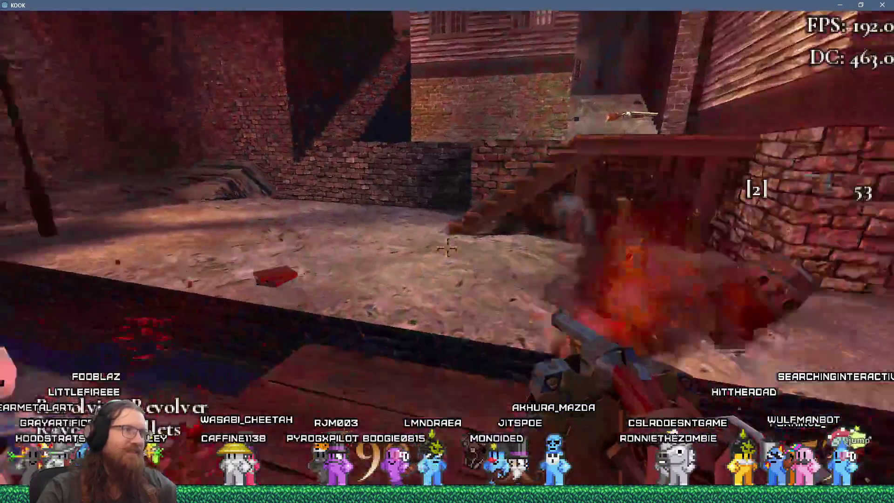
- Pick up the super shotgun, kill the alley enemy and trigger secret 1 of 4
{"action": "key", "text": "w"}
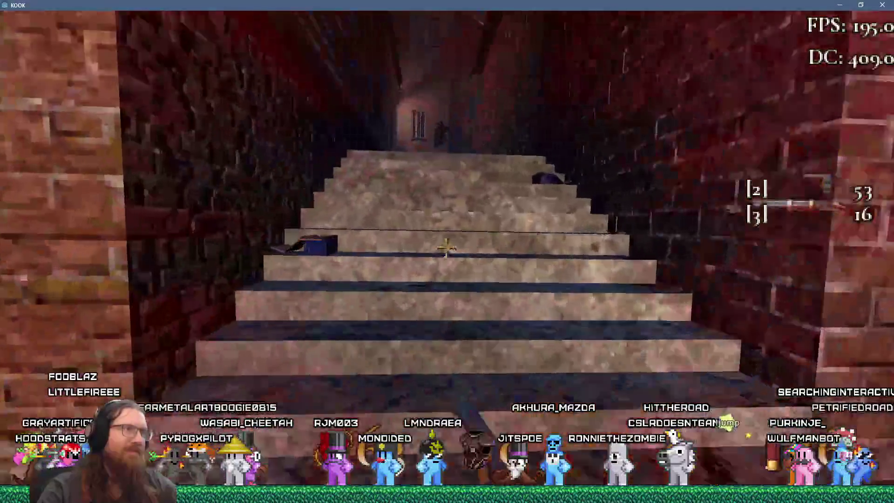
{"action": "key", "text": "w"}
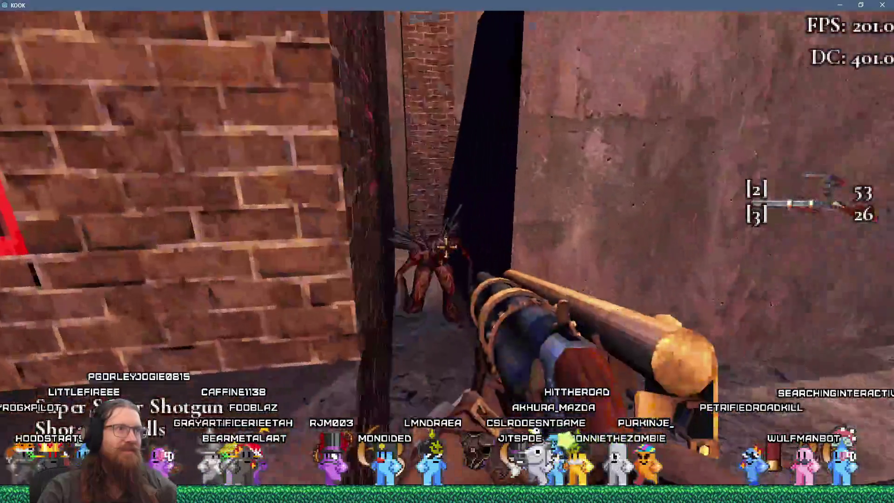
{"action": "left_click", "coordinate": [445, 247]}
{"action": "left_click", "coordinate": [446, 247]}
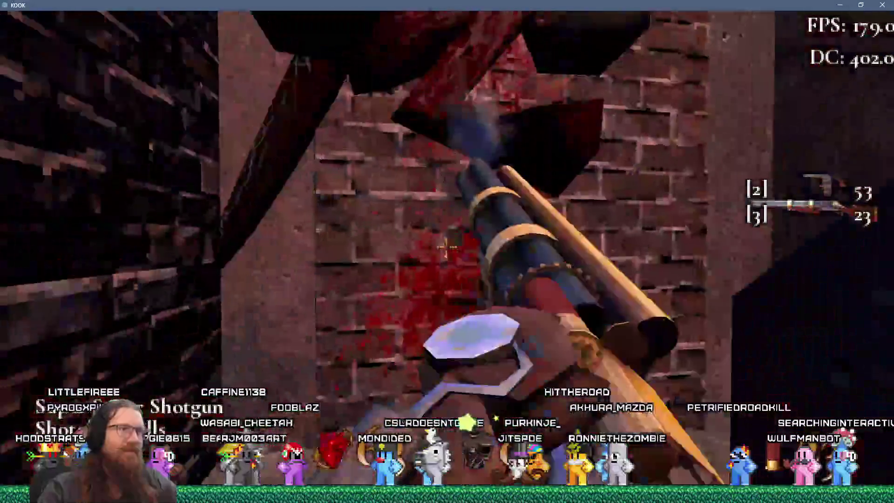
{"action": "key", "text": "w"}
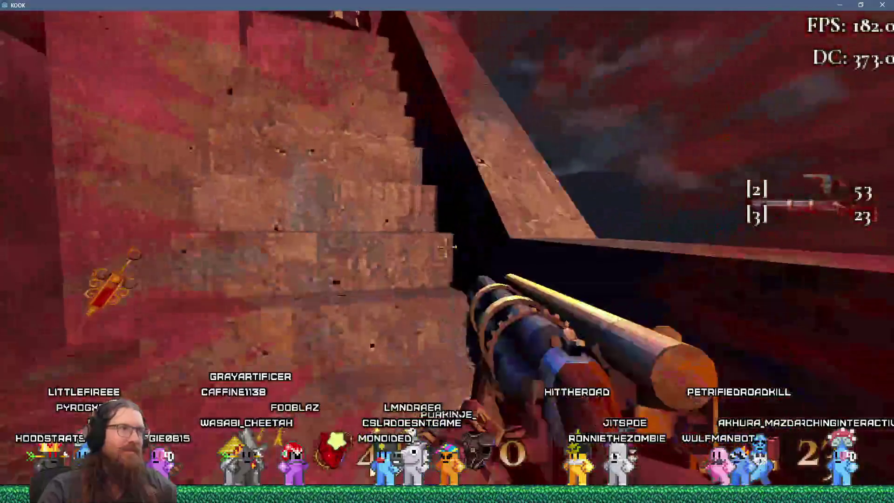
- Climb onto the night rooftops and cross the tiled roof past the brick building
{"action": "key", "text": "w"}
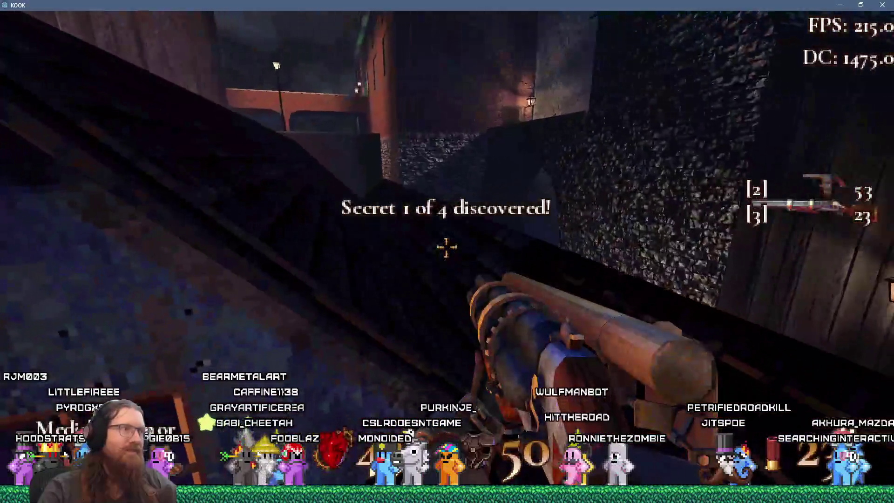
{"action": "key", "text": "w"}
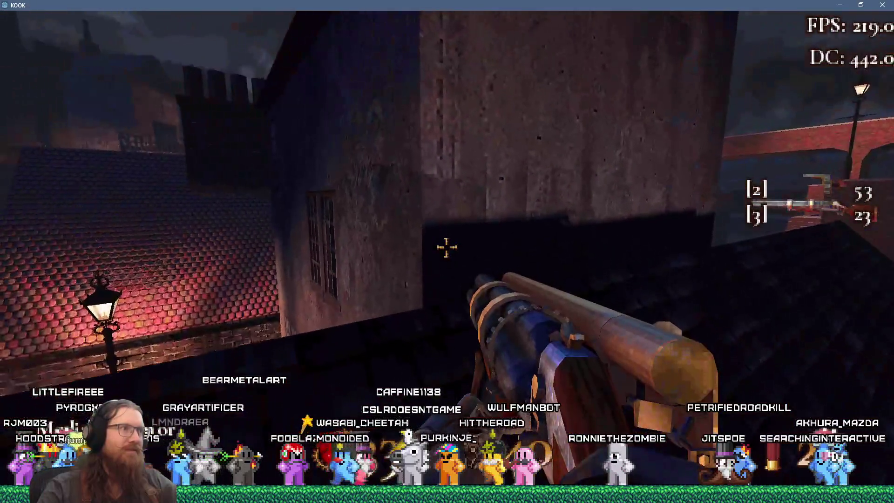
{"action": "key", "text": "w"}
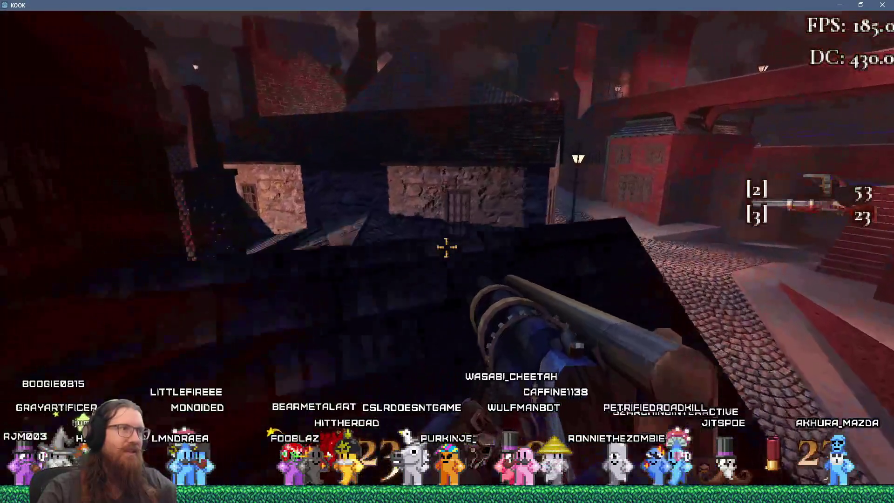
{"action": "key", "text": "w"}
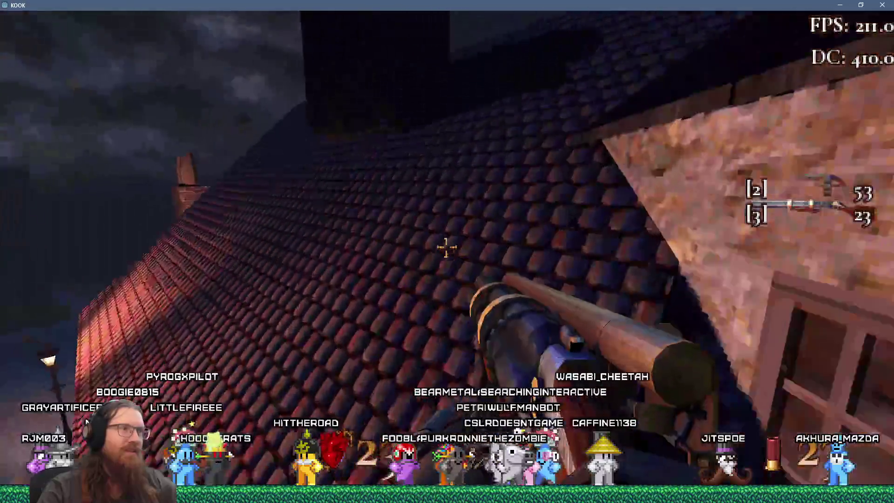
{"action": "key", "text": "w"}
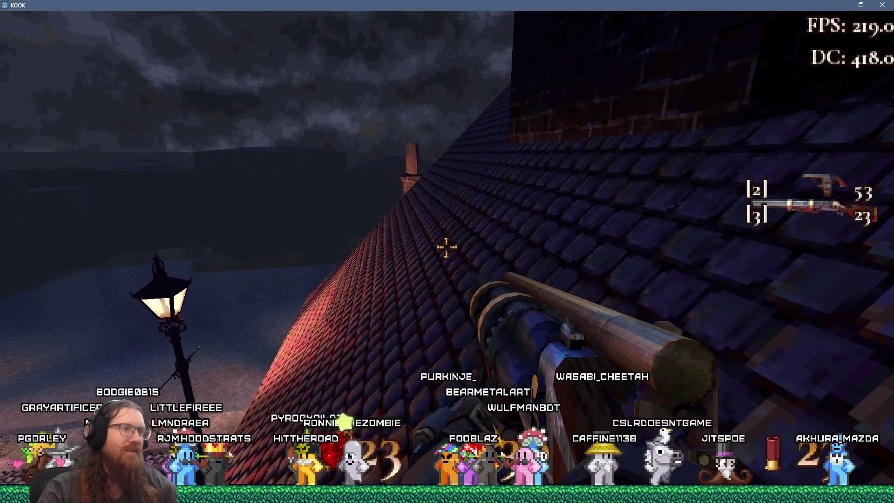
{"action": "key", "text": "w"}
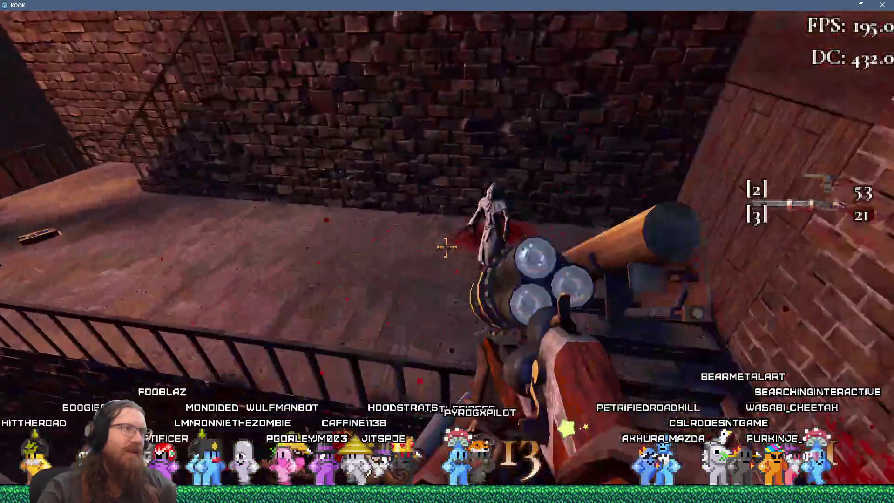
- Fight the smashmonster on the rooftop with the double-barrel shotgun until dying
{"action": "key", "text": "3"}
{"action": "left_click", "coordinate": [447, 248]}
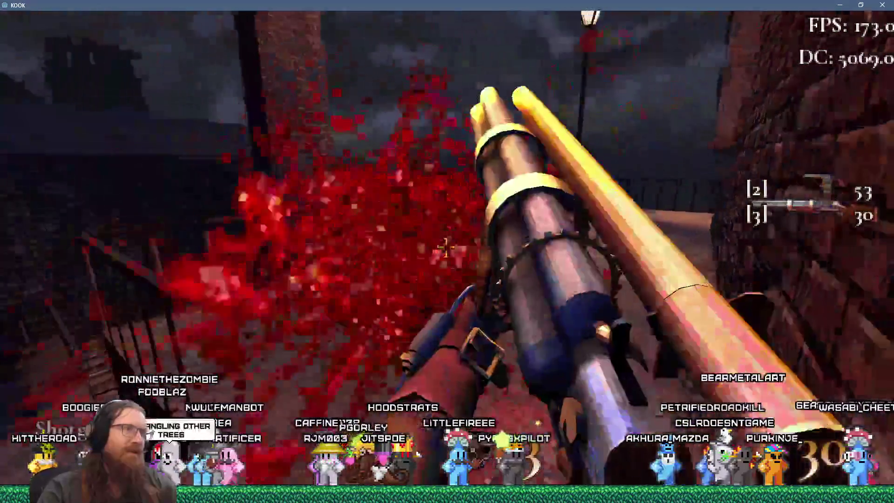
{"action": "key", "text": "2"}
{"action": "key", "text": "3"}
{"action": "left_click", "coordinate": [447, 248]}
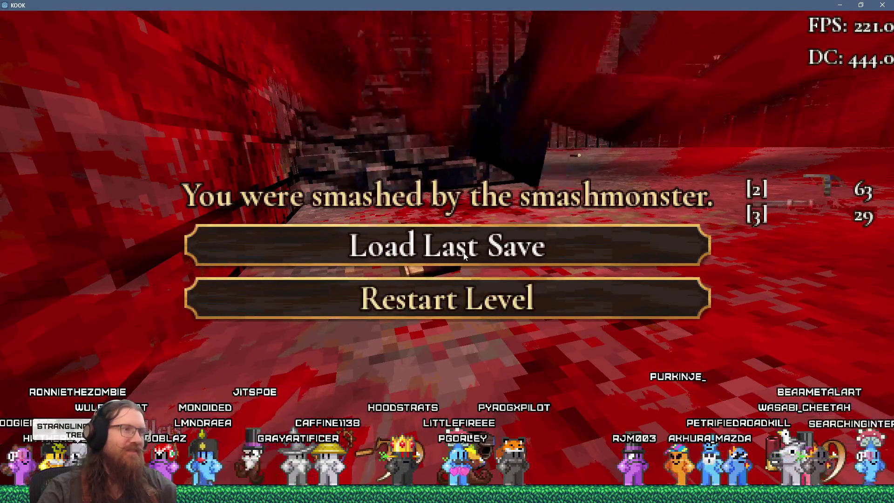
- Load the last save, shoot the green door twice, open the console and leave the game
{"action": "left_click", "coordinate": [464, 255]}
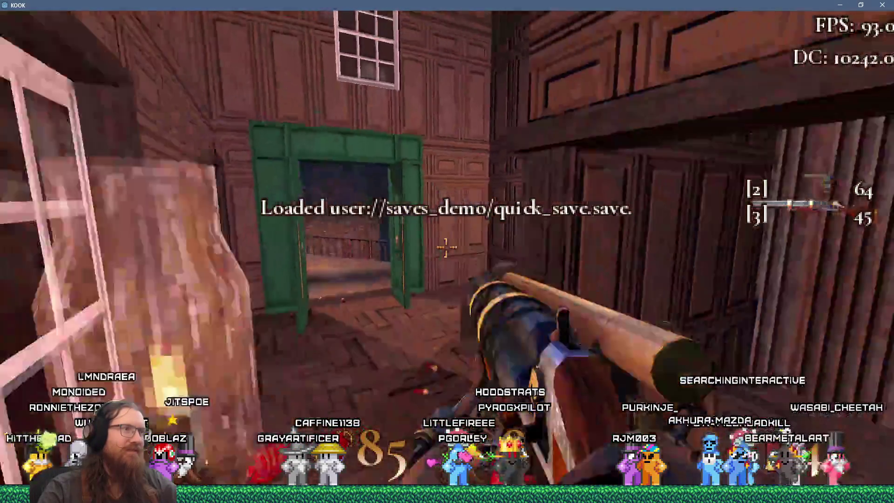
{"action": "left_click", "coordinate": [447, 251]}
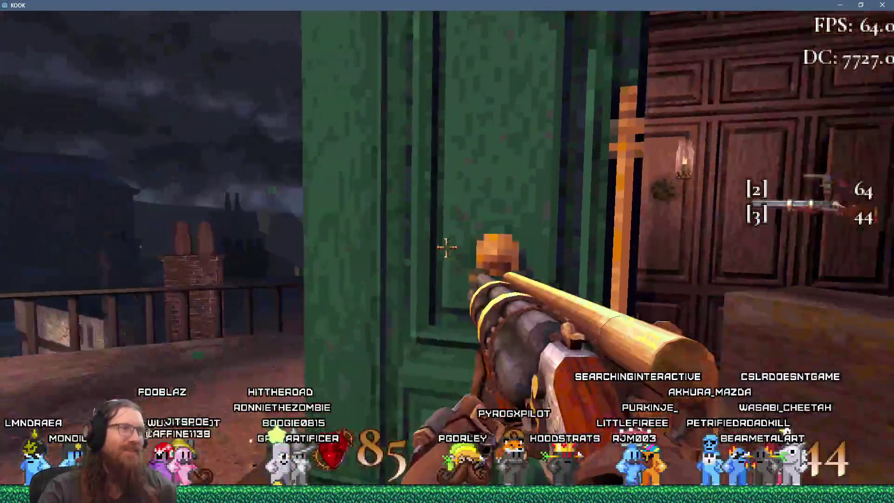
{"action": "left_click", "coordinate": [447, 251]}
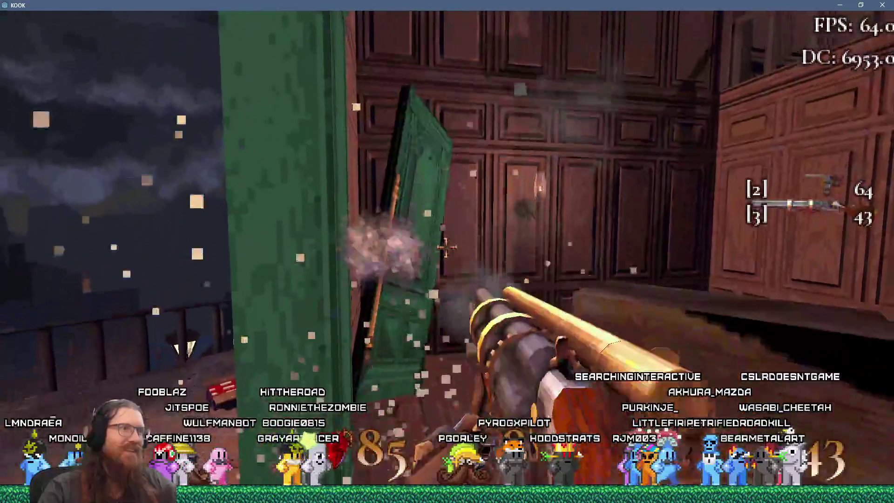
{"action": "key", "text": "grave"}
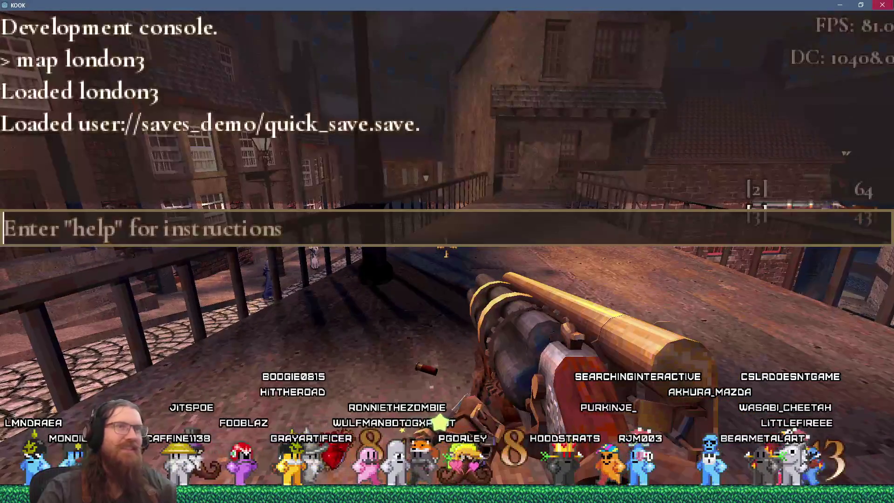
{"action": "key", "text": "alt+Tab"}
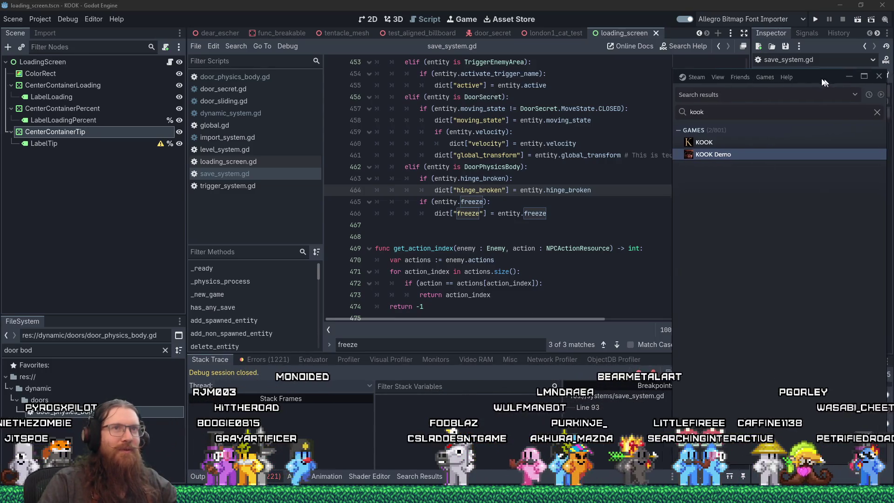
- Drag the Steam search window aside and bring the Godot script editor back in front
{"action": "mouse_move", "coordinate": [831, 80]}
{"action": "left_mouse_down"}
{"action": "mouse_move", "coordinate": [798, 59]}
{"action": "mouse_move", "coordinate": [822, 74]}
{"action": "left_mouse_up"}
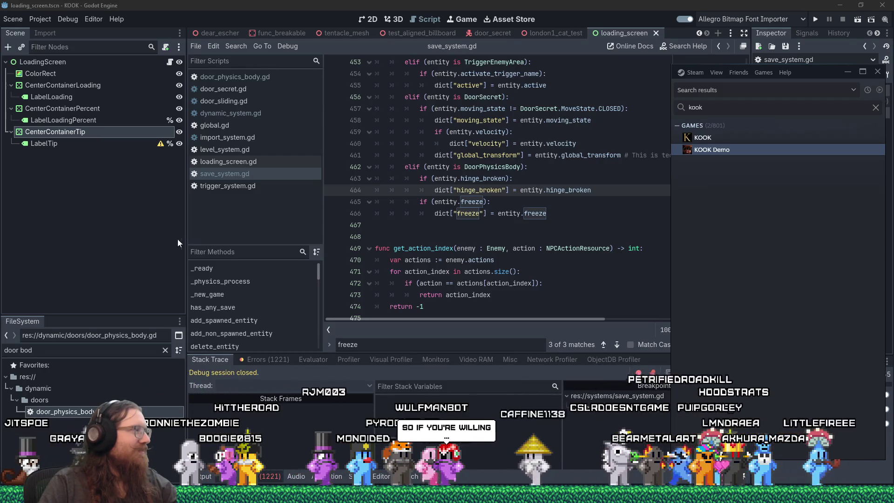
{"action": "mouse_move", "coordinate": [820, 74]}
{"action": "left_mouse_down"}
{"action": "mouse_move", "coordinate": [831, 69]}
{"action": "mouse_move", "coordinate": [824, 75]}
{"action": "left_mouse_up"}
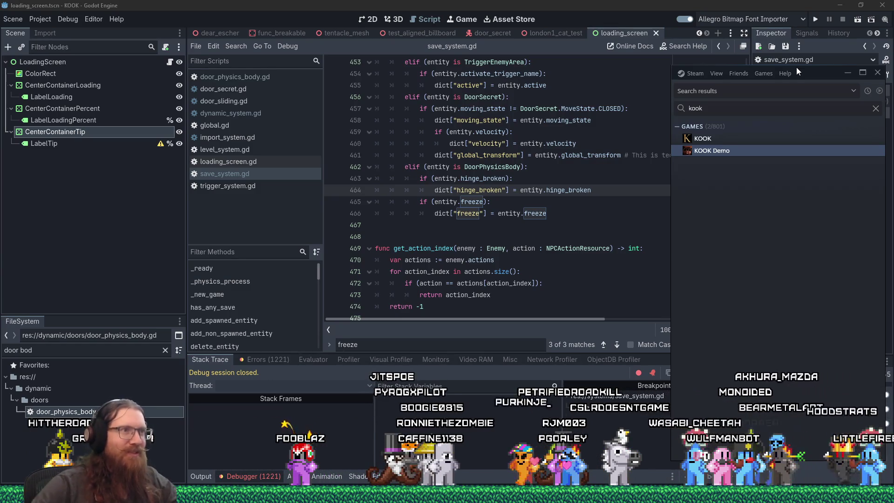
{"action": "left_click", "coordinate": [582, 211]}
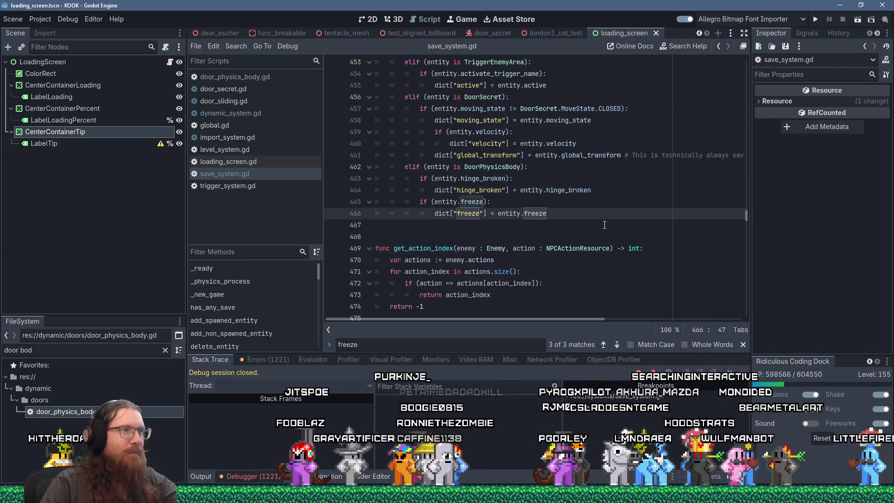
- Show a taller Errors list and rename the unused player parameter in npc_system.gd to _player
{"action": "left_click", "coordinate": [260, 471]}
{"action": "left_click", "coordinate": [260, 471]}
{"action": "left_click", "coordinate": [263, 360]}
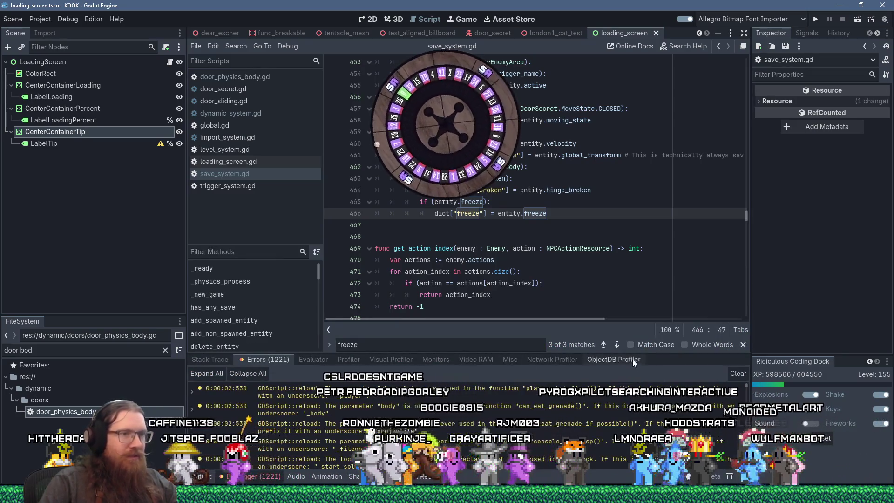
{"action": "left_click_drag", "start_coordinate": [605, 352], "coordinate": [582, 259]}
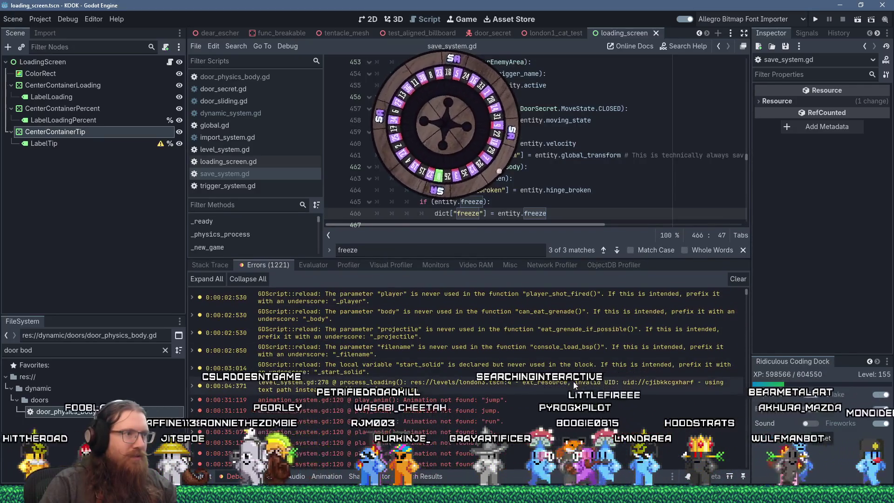
{"action": "mouse_move", "coordinate": [577, 378]}
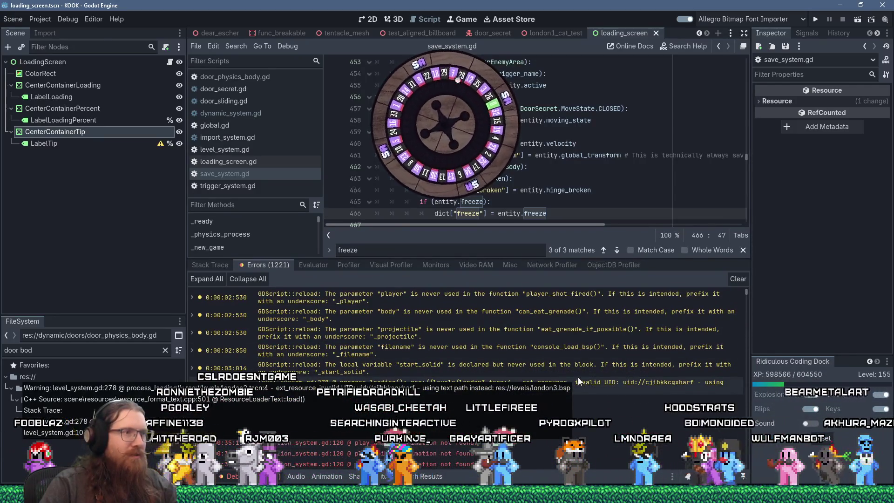
{"action": "mouse_move", "coordinate": [536, 297]}
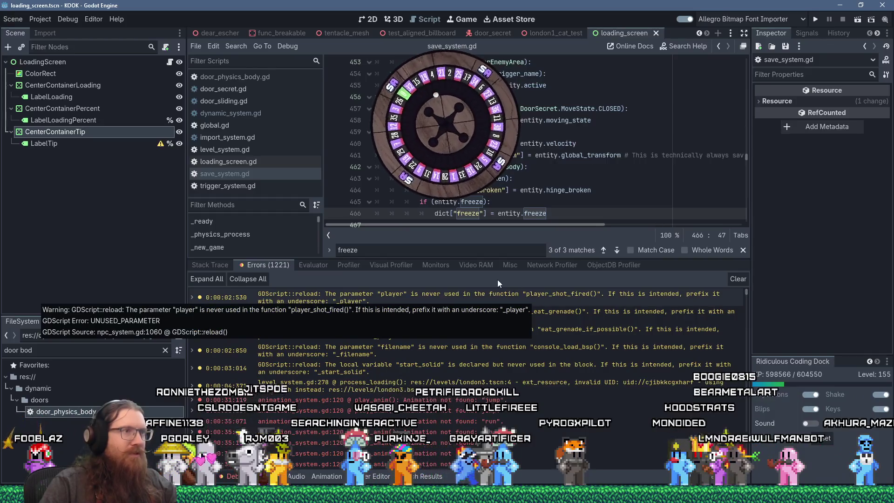
{"action": "double_click", "coordinate": [474, 297]}
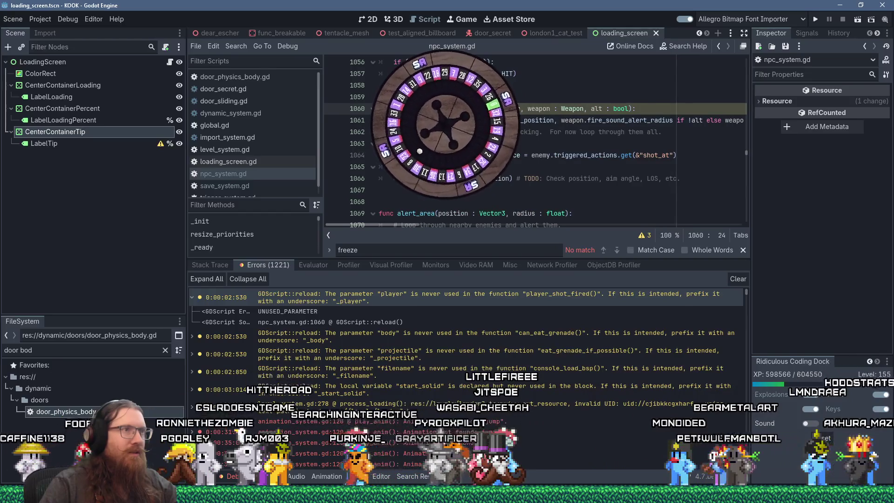
{"action": "type", "text": "_"}
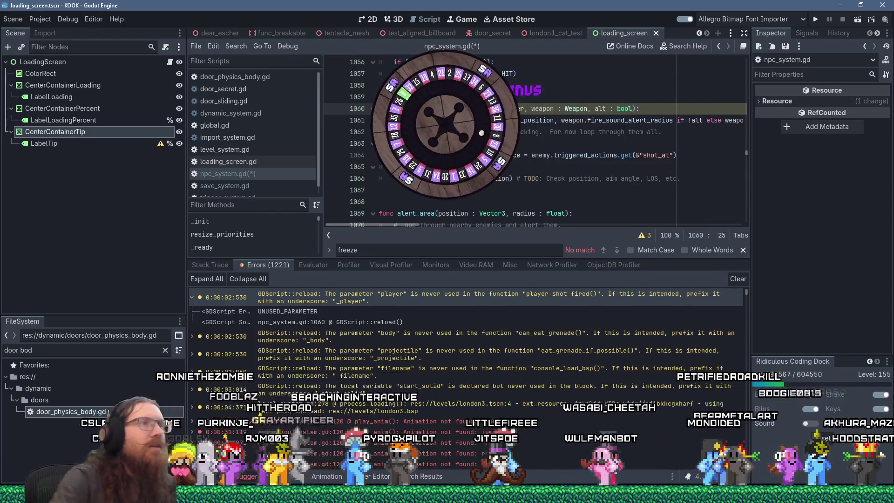
- Inspect the can_eat_grenade and unused start_solid warnings, then return to npc_system.gd
{"action": "double_click", "coordinate": [471, 333]}
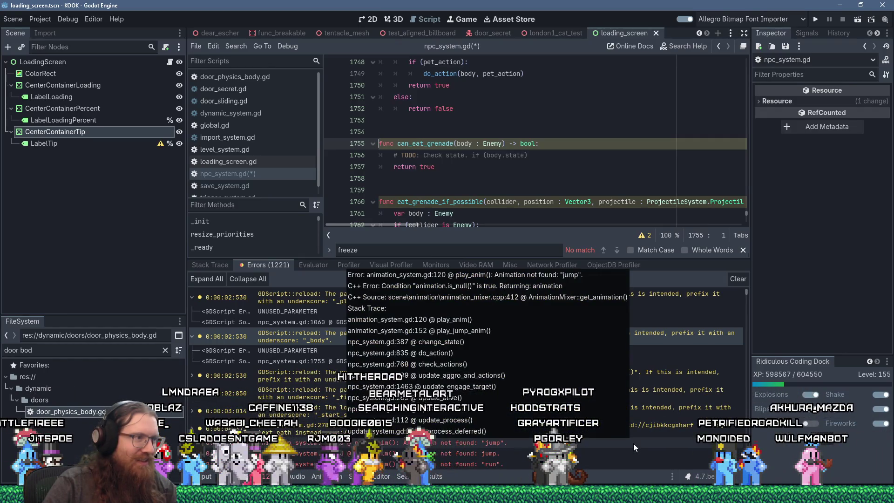
{"action": "scroll", "coordinate": [631, 444], "scroll_direction": "down", "scroll_amount": 2}
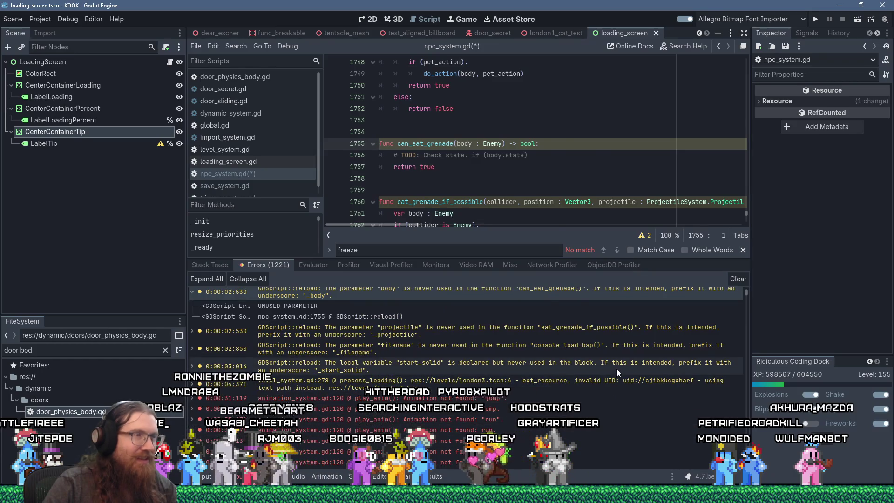
{"action": "double_click", "coordinate": [616, 369]}
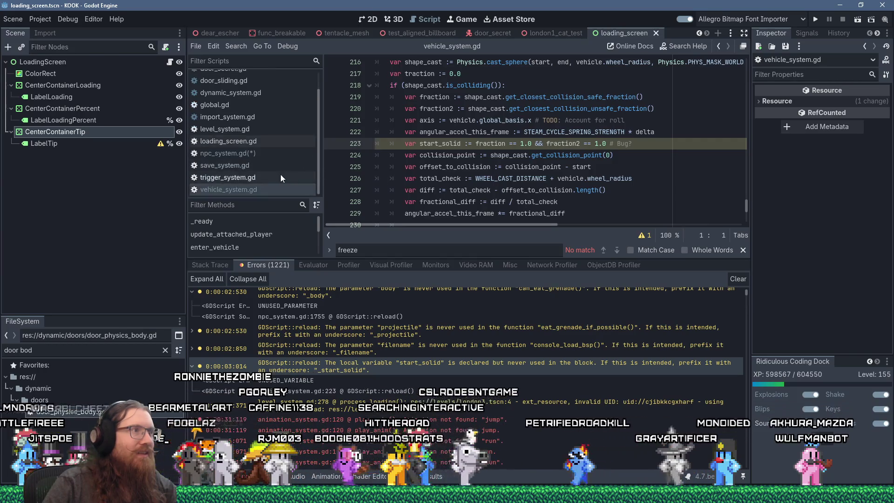
{"action": "key", "text": "alt+Left"}
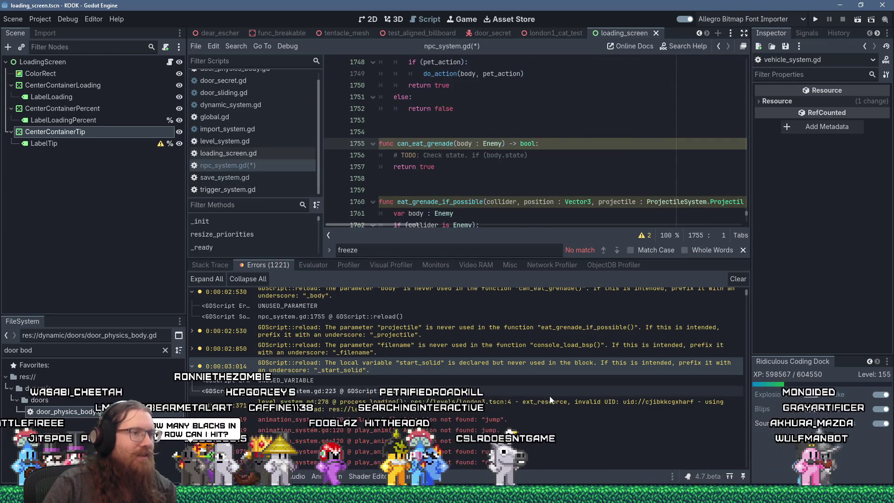
- Scroll through the error list and open the stasis_sphere.gd line raising the error
{"action": "mouse_move", "coordinate": [657, 449]}
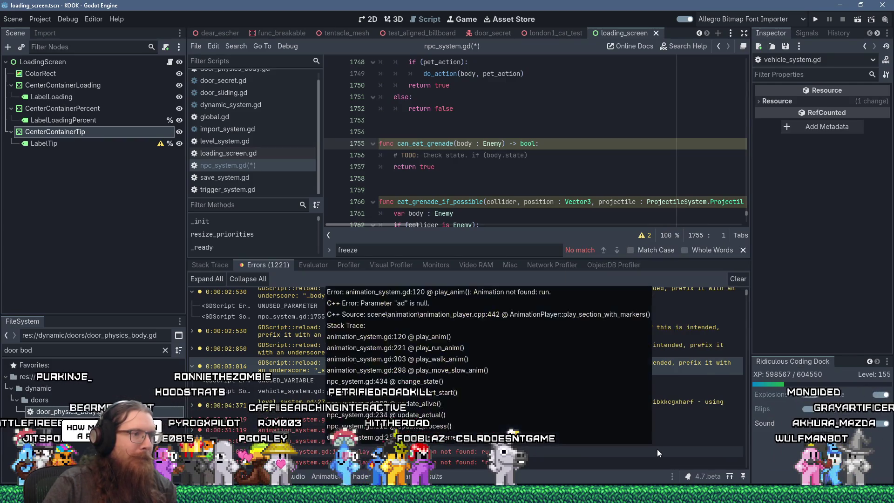
{"action": "scroll", "coordinate": [658, 449], "scroll_direction": "down", "scroll_amount": 5}
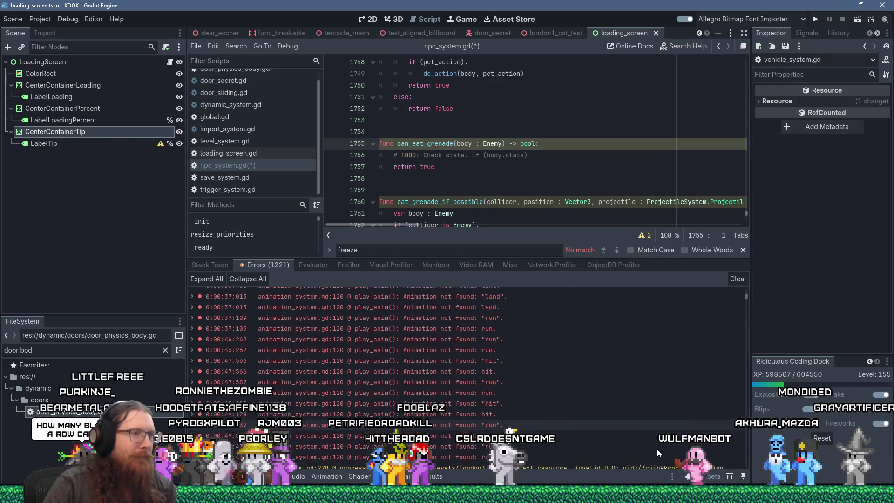
{"action": "scroll", "coordinate": [657, 449], "scroll_direction": "down", "scroll_amount": 3}
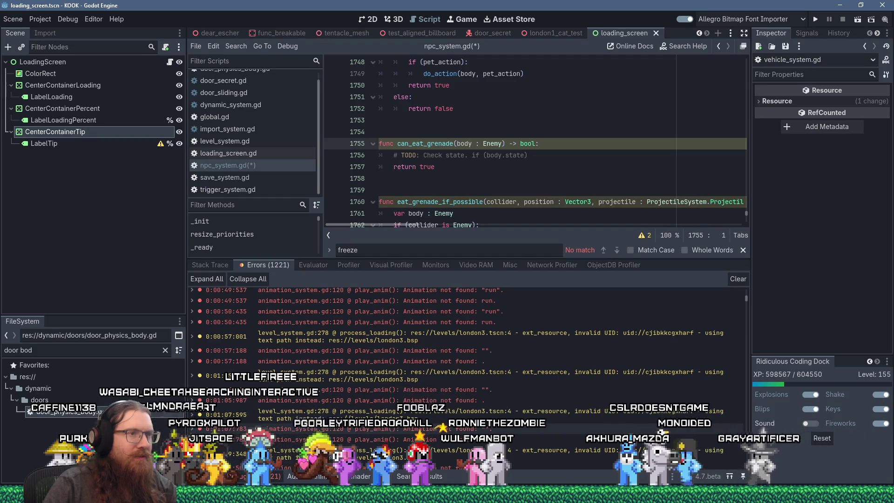
{"action": "scroll", "coordinate": [665, 420], "scroll_direction": "down", "scroll_amount": 1}
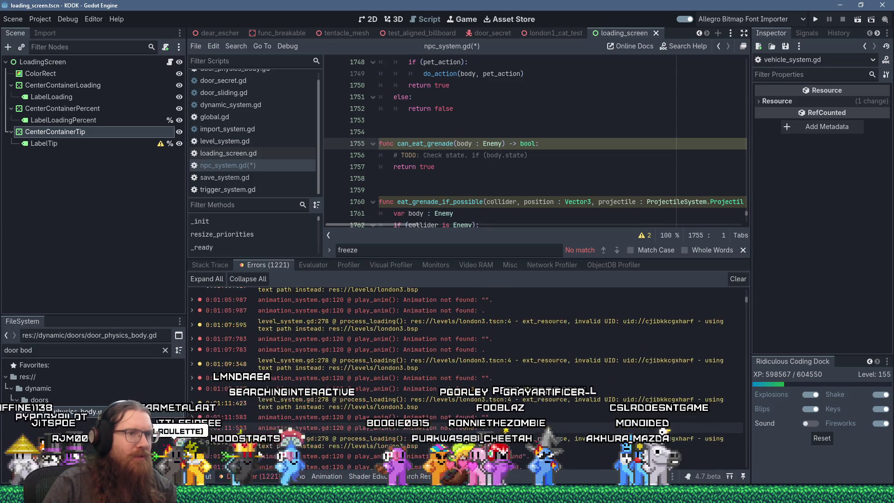
{"action": "scroll", "coordinate": [665, 430], "scroll_direction": "down", "scroll_amount": 5}
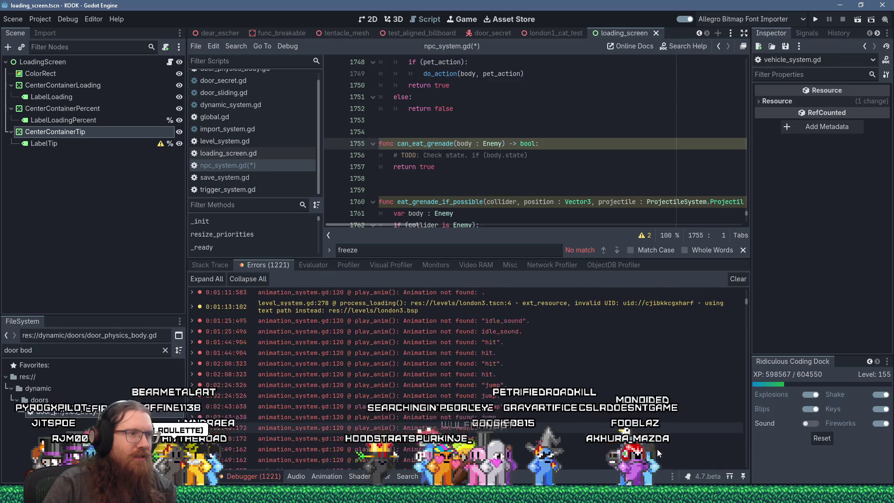
{"action": "scroll", "coordinate": [657, 449], "scroll_direction": "up", "scroll_amount": 6}
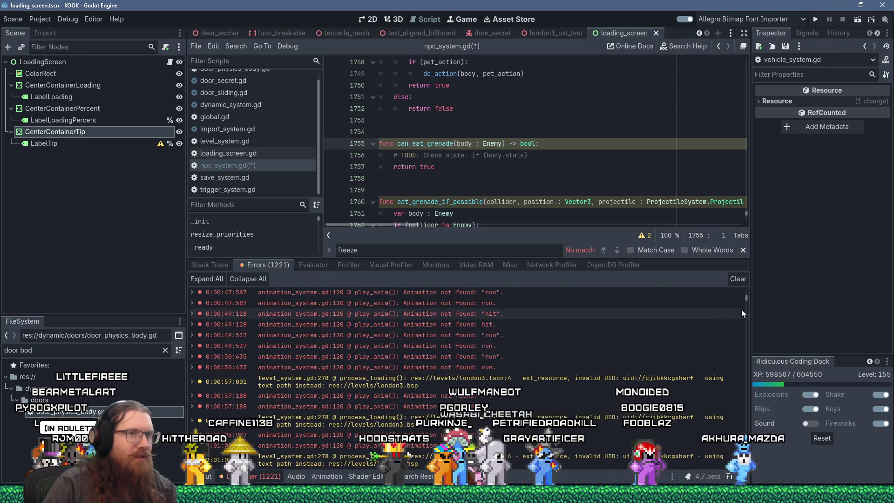
{"action": "mouse_move", "coordinate": [747, 300]}
{"action": "left_mouse_down"}
{"action": "mouse_move", "coordinate": [745, 334]}
{"action": "mouse_move", "coordinate": [755, 308]}
{"action": "left_mouse_up"}
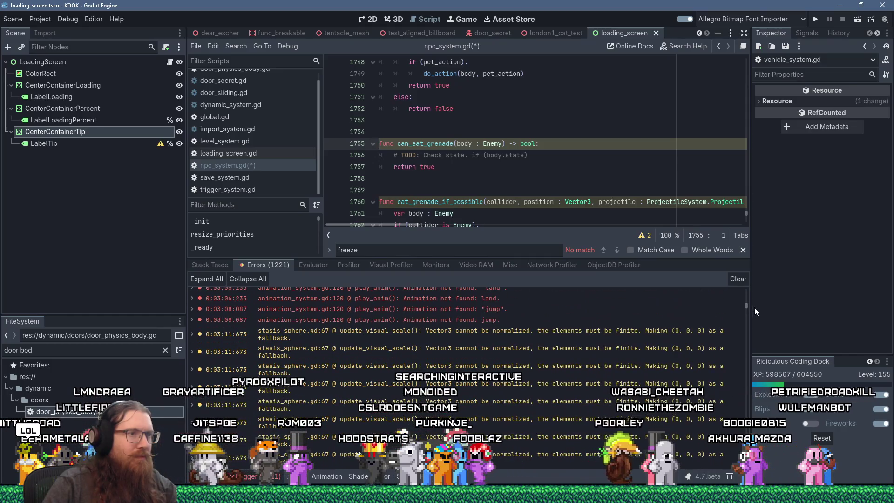
{"action": "left_click", "coordinate": [586, 330]}
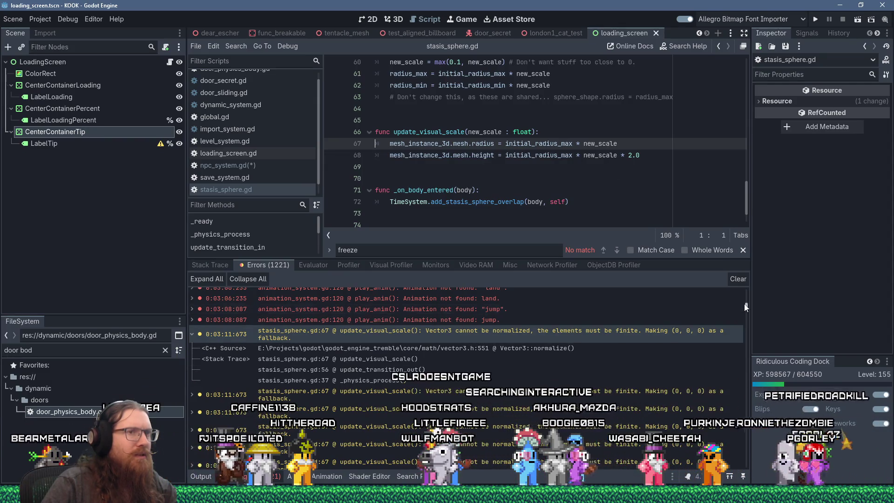
- Jump from the update_visual_scale normalization error to stasis_sphere.gd line 68, then clear the Errors list
{"action": "left_click_drag", "start_coordinate": [744, 303], "coordinate": [764, 466]}
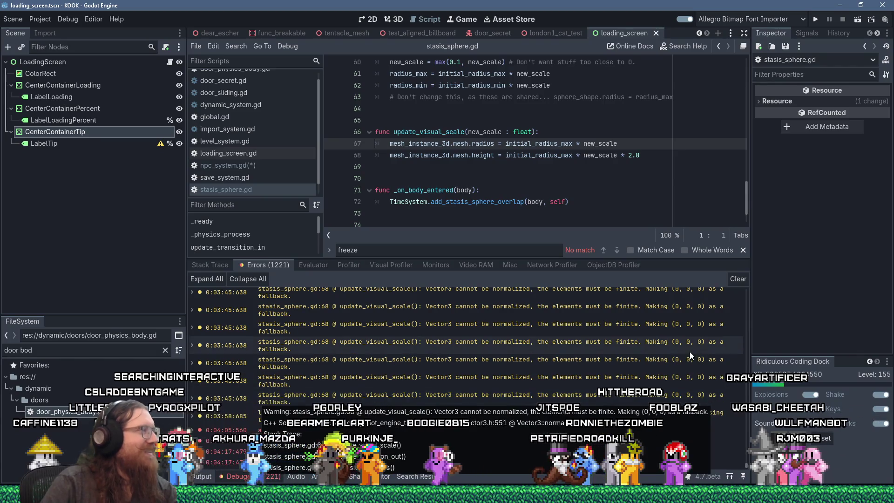
{"action": "mouse_move", "coordinate": [689, 351]}
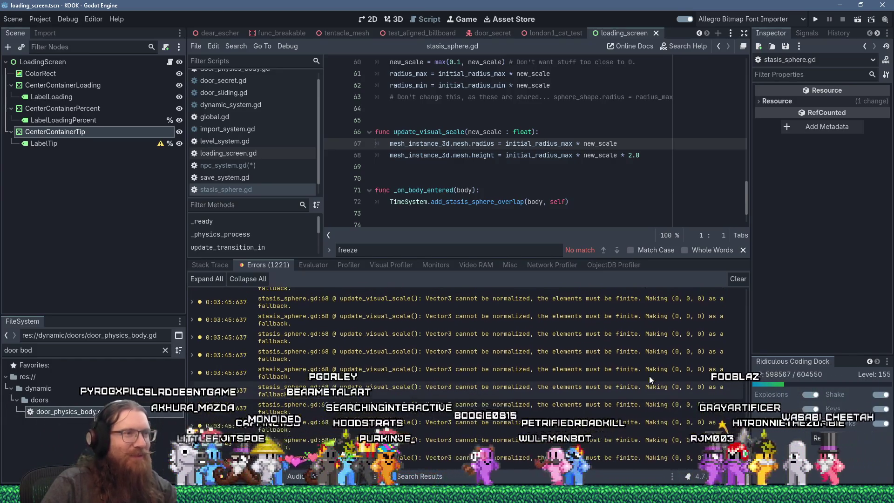
{"action": "scroll", "coordinate": [649, 375], "scroll_direction": "up", "scroll_amount": 3}
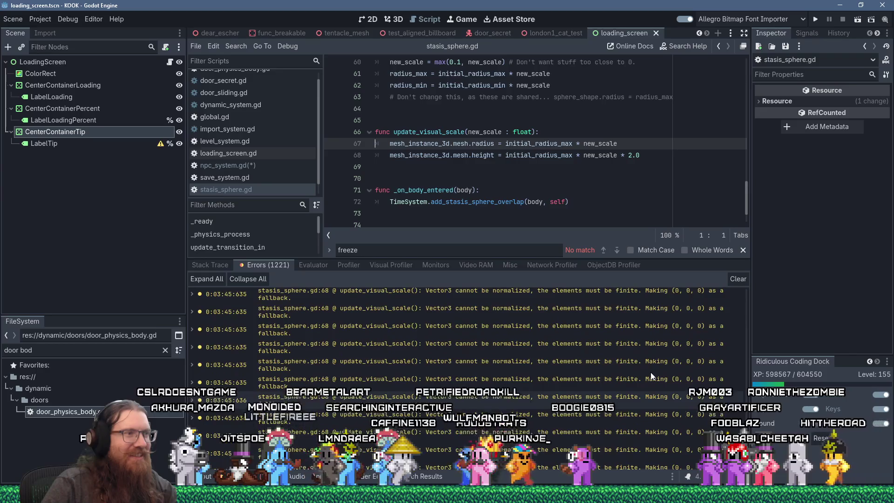
{"action": "scroll", "coordinate": [650, 373], "scroll_direction": "up", "scroll_amount": 3}
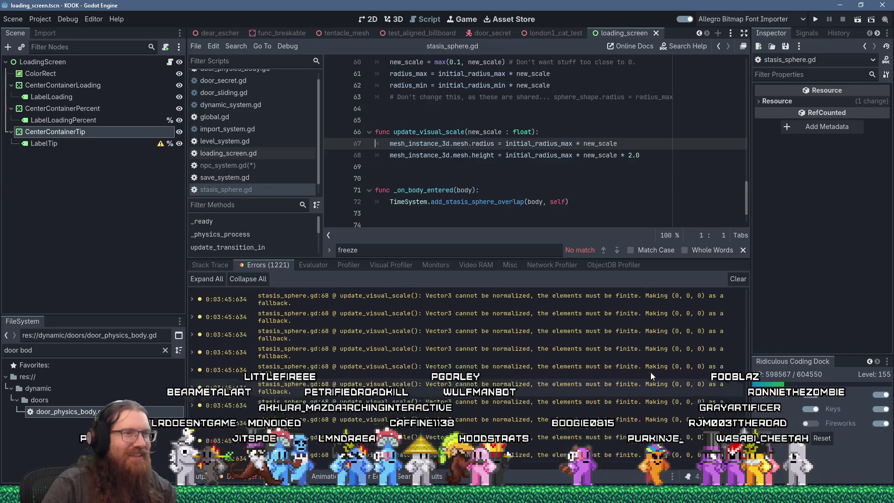
{"action": "scroll", "coordinate": [650, 373], "scroll_direction": "up", "scroll_amount": 3}
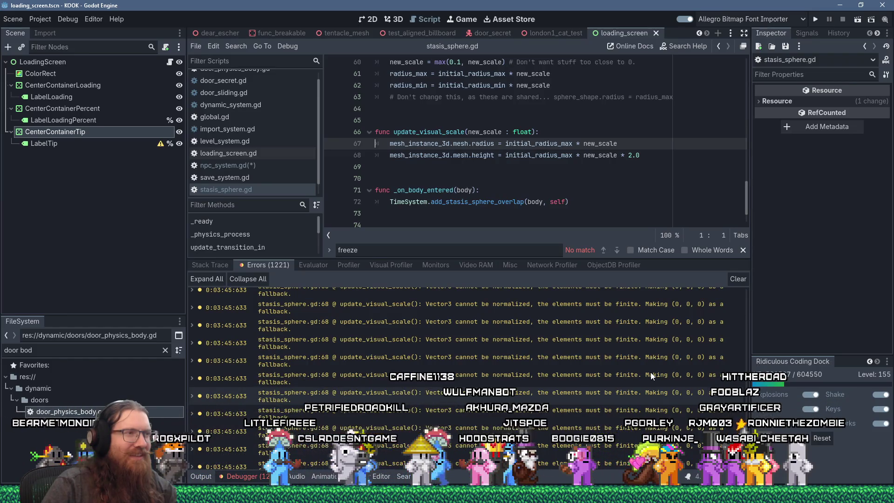
{"action": "double_click", "coordinate": [445, 340]}
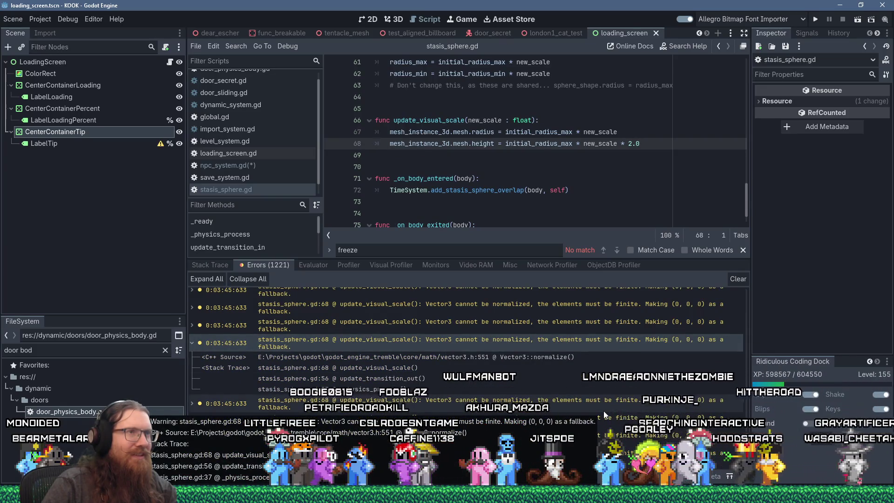
{"action": "mouse_move", "coordinate": [542, 143]}
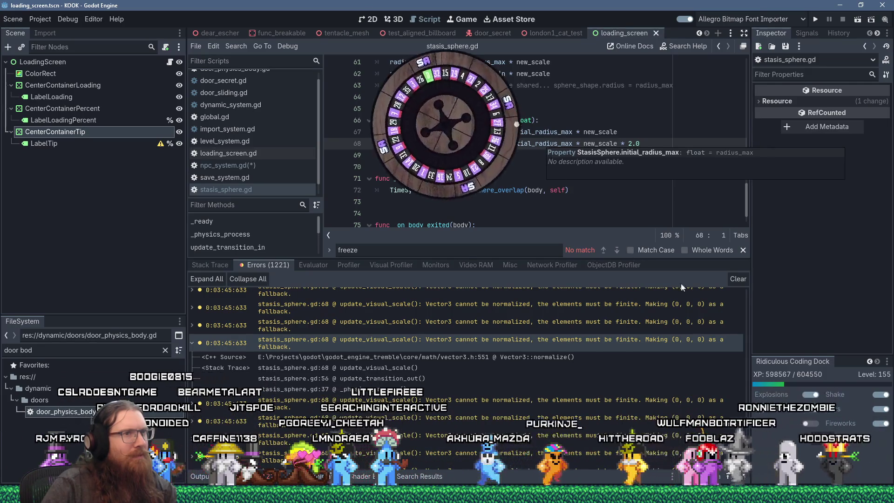
{"action": "left_click", "coordinate": [735, 280]}
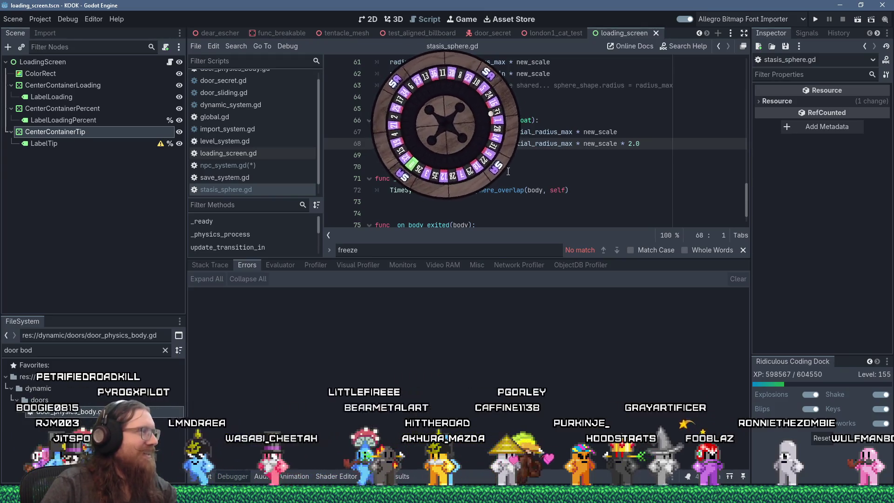
{"action": "key", "text": "alt+Tab"}
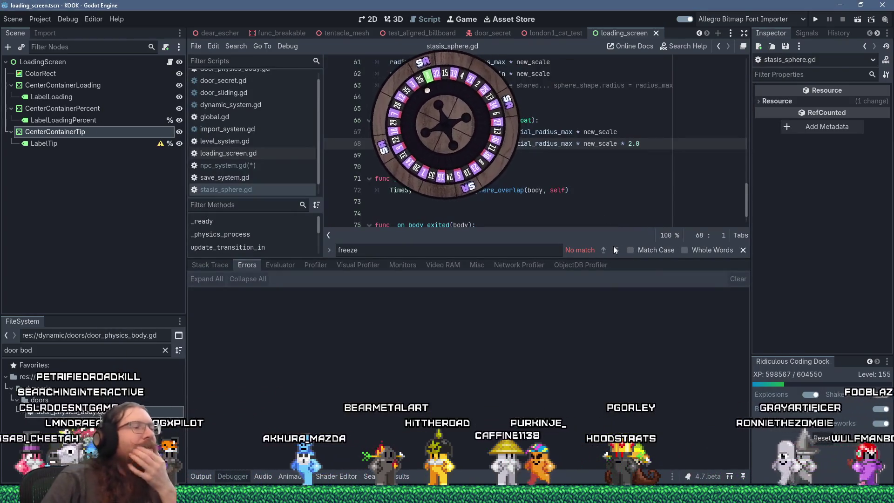
- Replace the DoorSecret state save item's period with ' (maybe done)' in kook_todo.txt
{"action": "key", "text": "alt+Tab"}
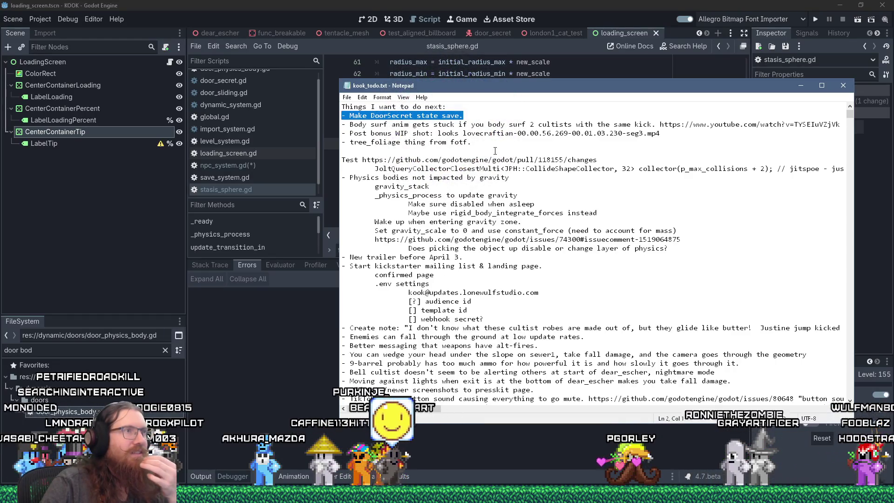
{"action": "left_click", "coordinate": [482, 118]}
{"action": "key", "text": "BackSpace"}
{"action": "type", "text": "(maybe done"}
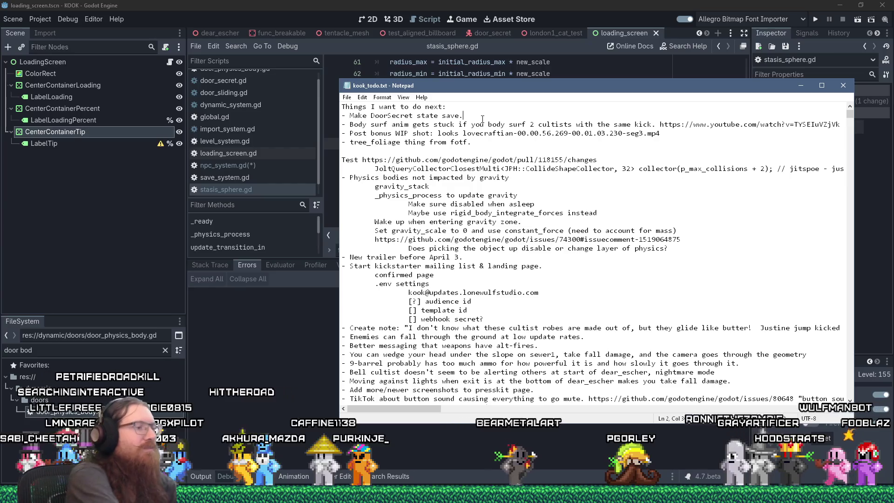
{"action": "type", "text": ")"}
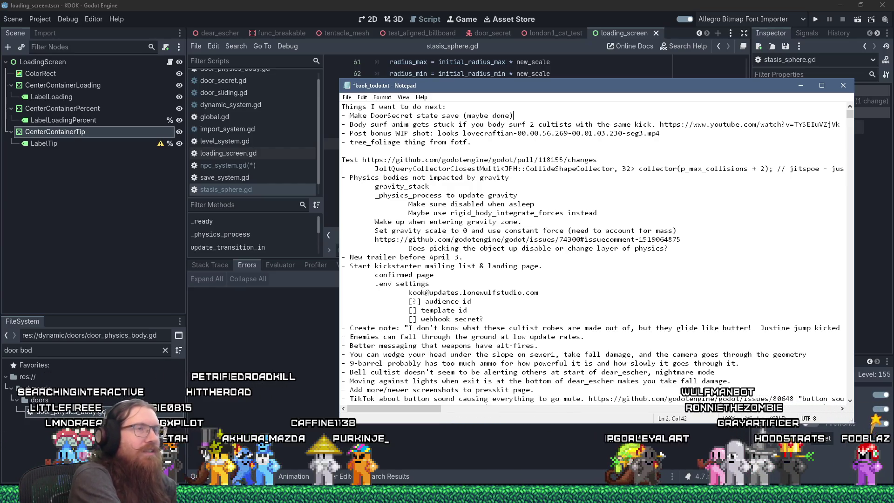
{"action": "left_click", "coordinate": [695, 4]}
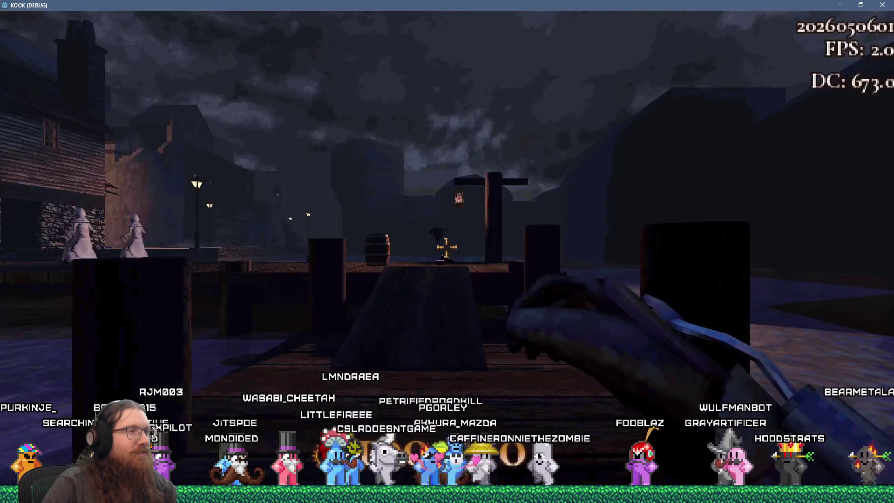
- Load the london1_cat_test map through the in-game console's map command
{"action": "key", "text": "grave"}
{"action": "type", "text": "map c"}
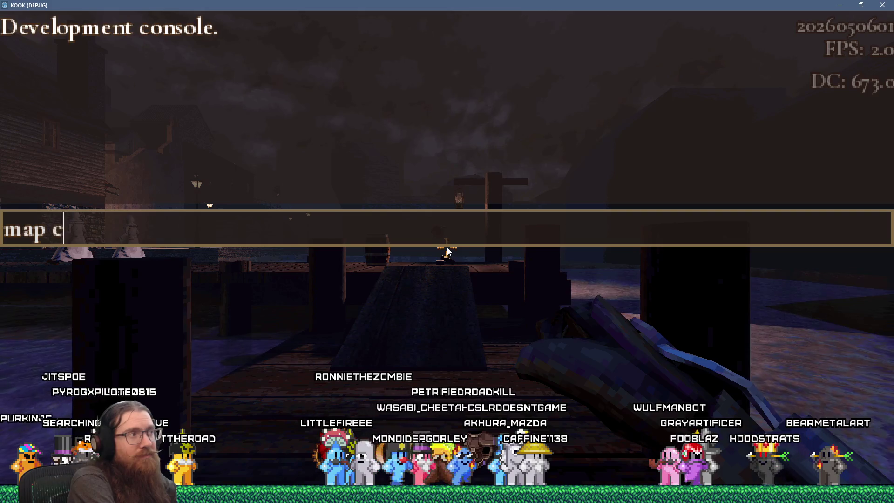
{"action": "key", "text": "Tab"}
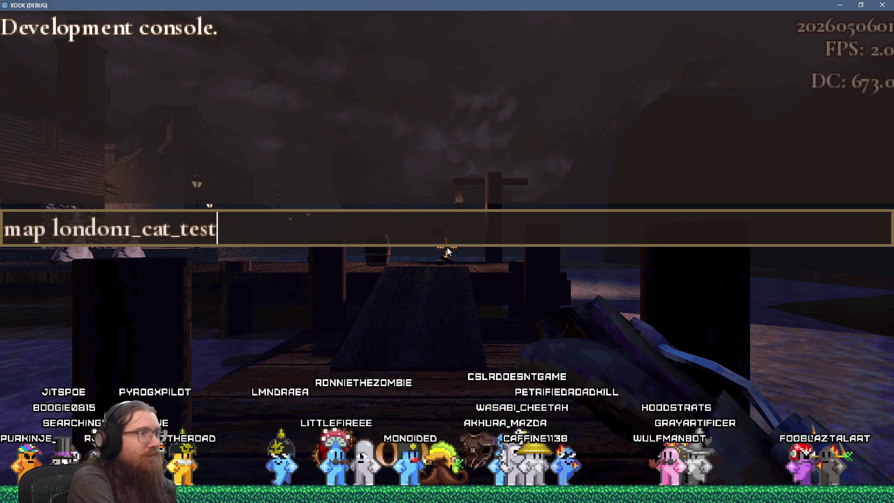
{"action": "key", "text": "Return"}
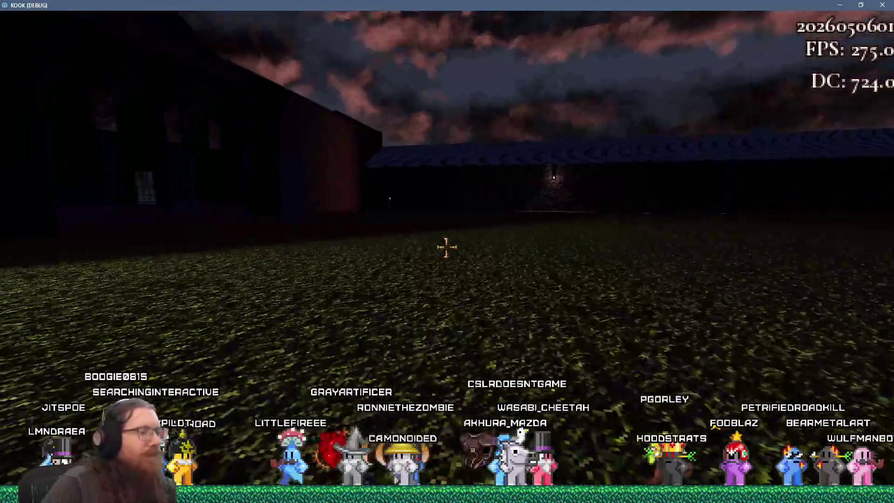
- Quicksave with F5 and quickload with F9 repeatedly near the lamp post and lawn
{"action": "key", "text": "F5"}
{"action": "key", "text": "F9"}
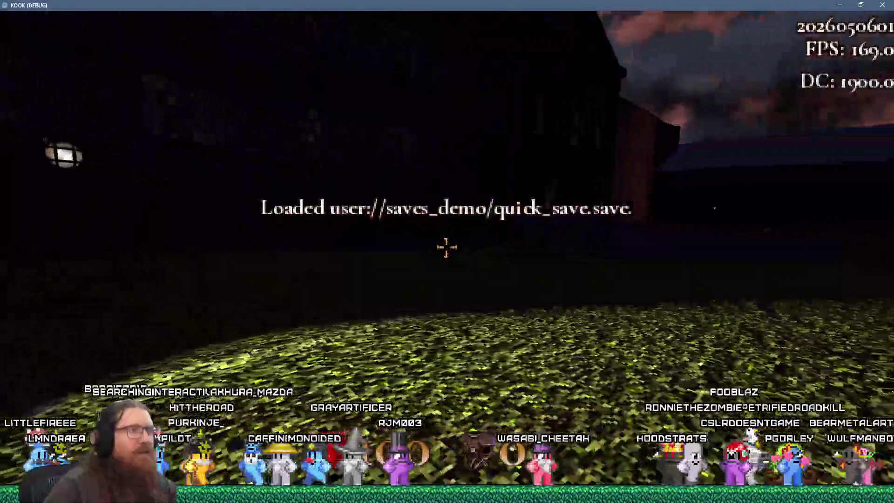
{"action": "key", "text": "w"}
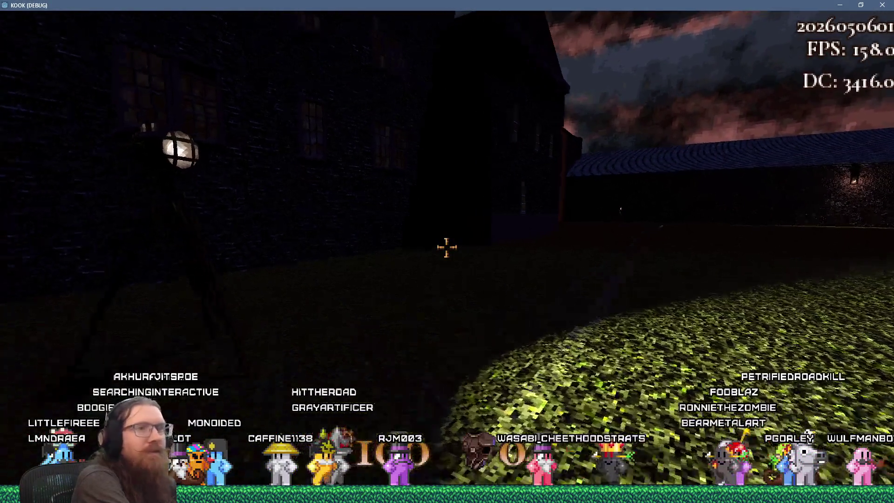
{"action": "key", "text": "s"}
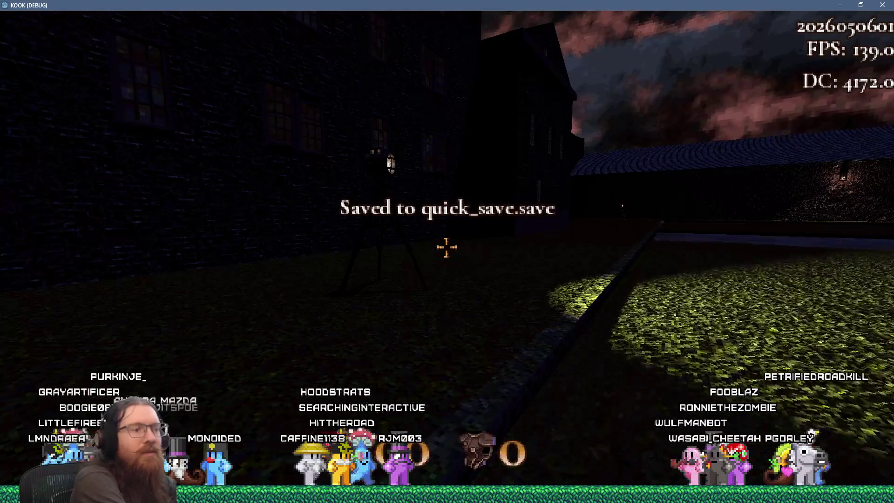
{"action": "key", "text": "F9"}
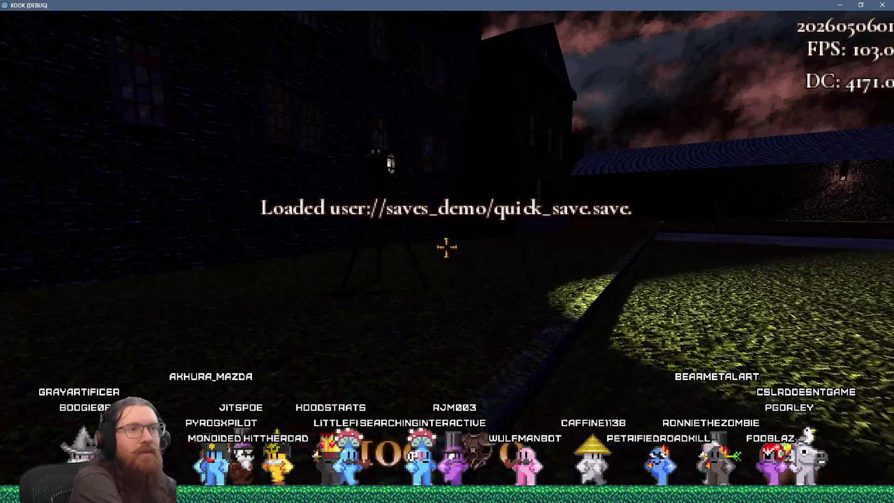
{"action": "key", "text": "F9"}
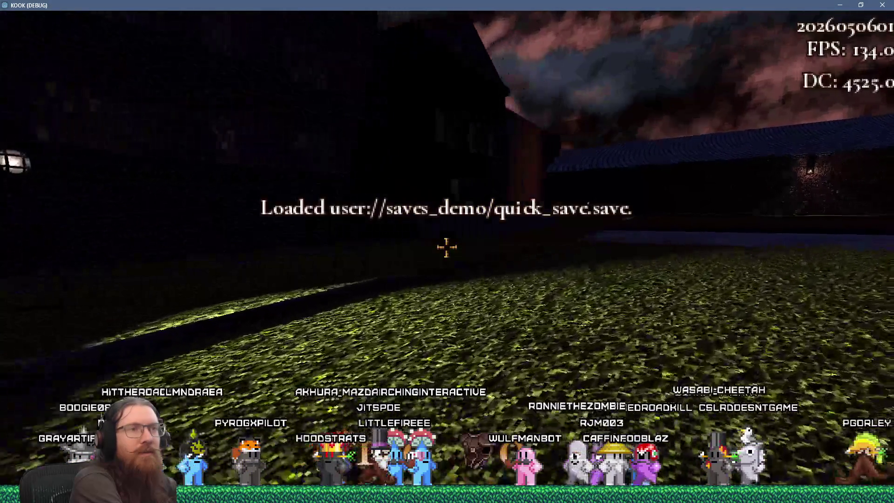
{"action": "key", "text": "d"}
{"action": "key", "text": "F5"}
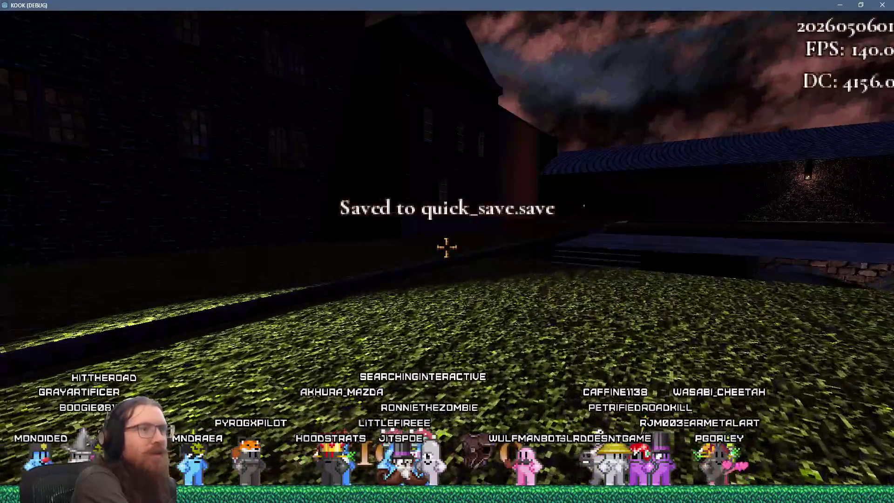
{"action": "key", "text": "F9"}
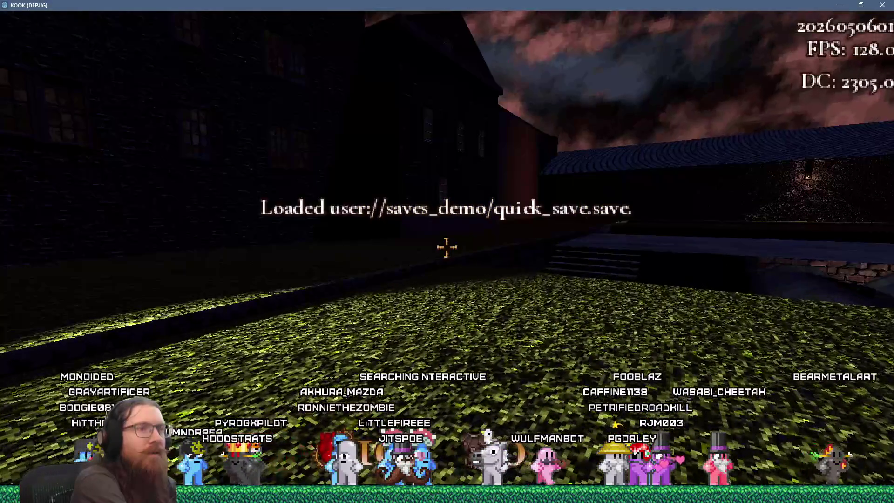
- Climb the stairs onto the platform, then quicksave and quickload there several times
{"action": "key", "text": "d"}
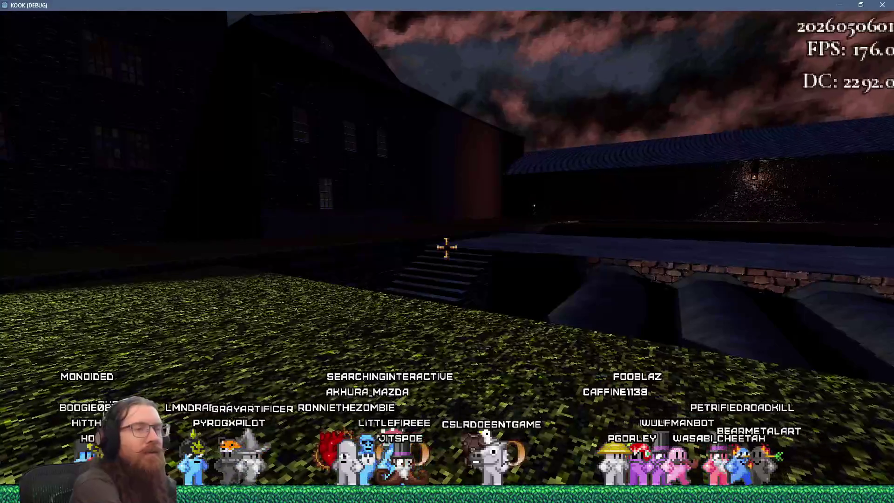
{"action": "key", "text": "w"}
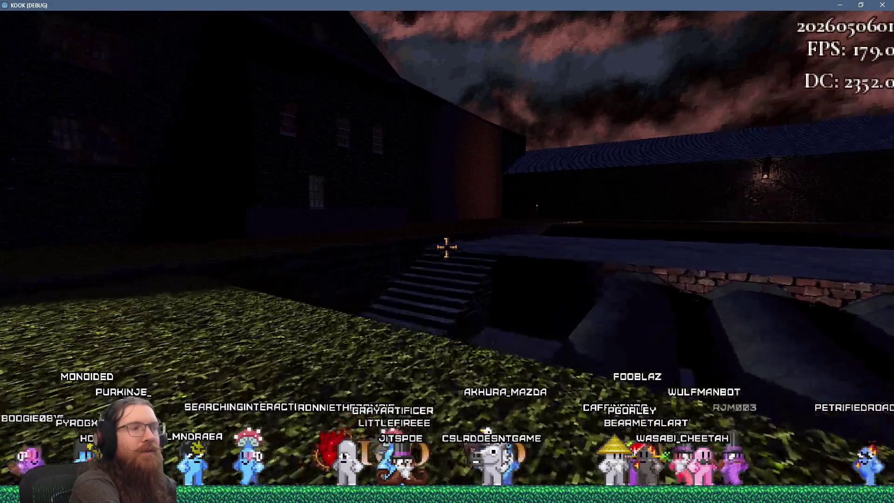
{"action": "key", "text": "w"}
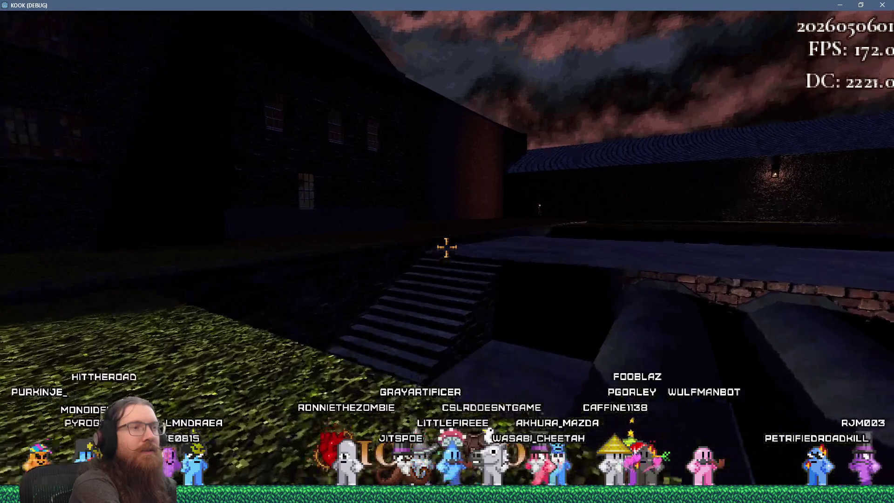
{"action": "key", "text": "w"}
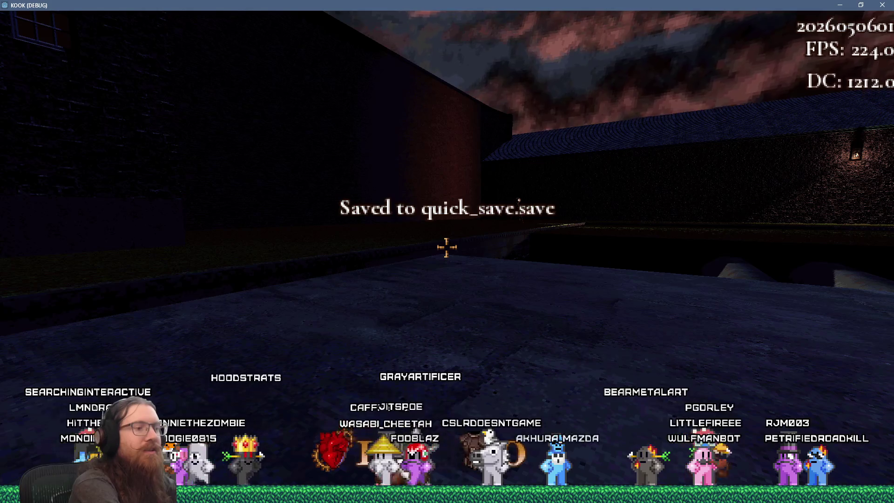
{"action": "key", "text": "F9"}
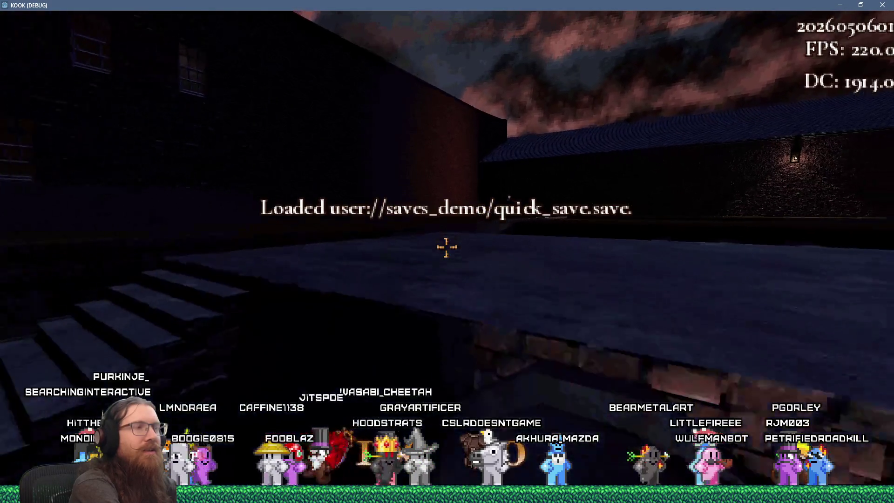
{"action": "key", "text": "F5"}
{"action": "key", "text": "F9"}
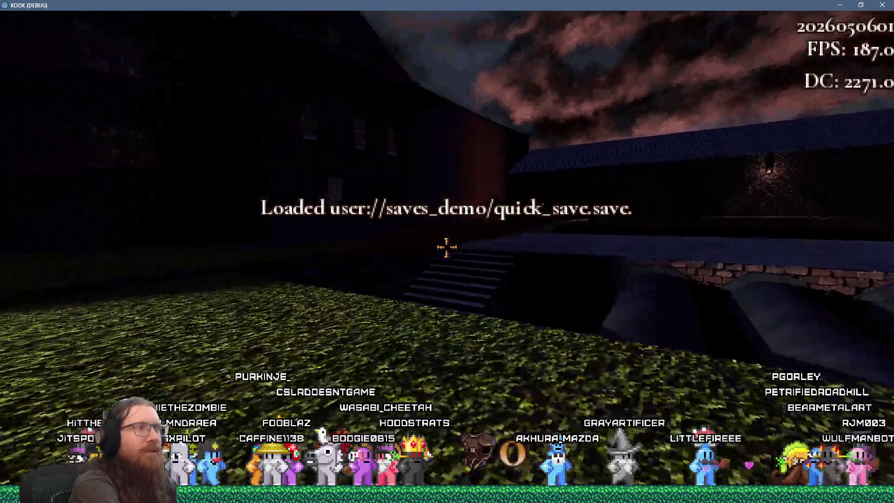
{"action": "key", "text": "F5"}
{"action": "key", "text": "F9"}
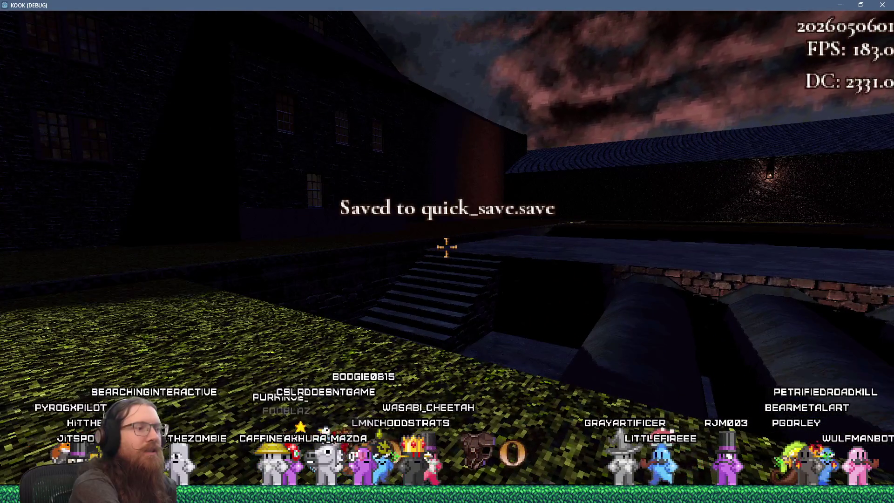
{"action": "key", "text": "F9"}
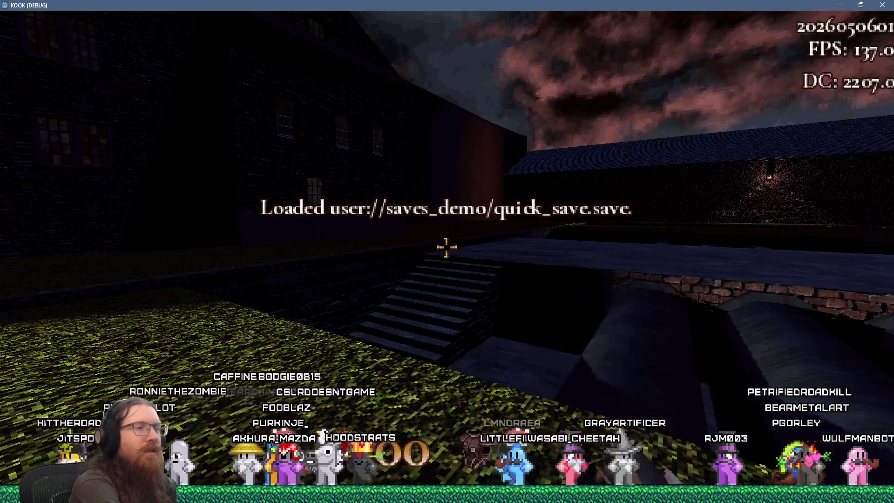
- Walk around the stairs and grass, reloading the quick save repeatedly and saving a fresh spot
{"action": "key", "text": "w"}
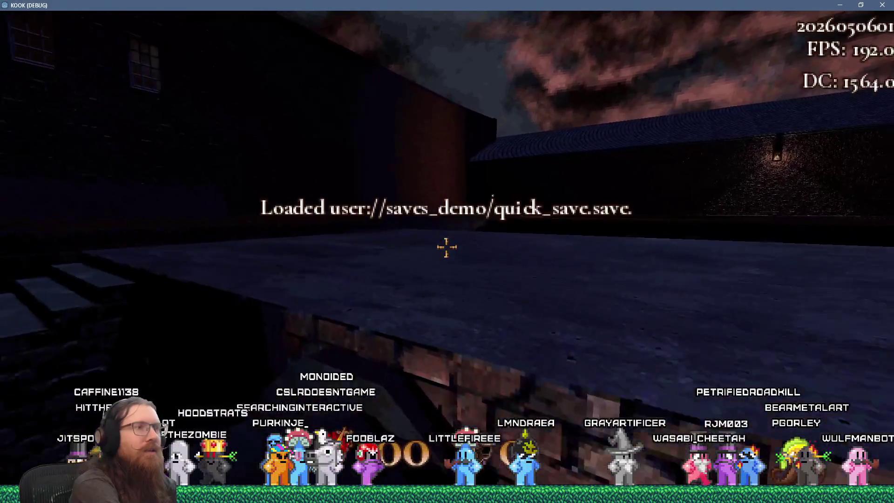
{"action": "key", "text": "w"}
{"action": "key", "text": "F9"}
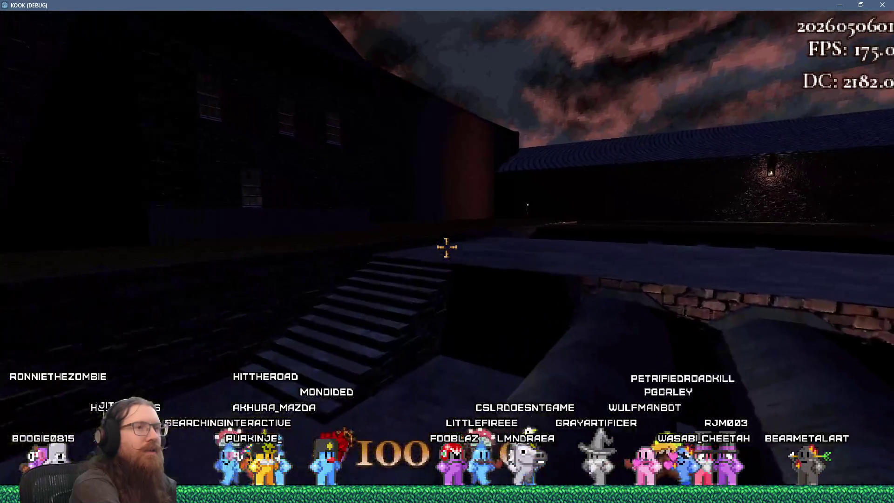
{"action": "key", "text": "s"}
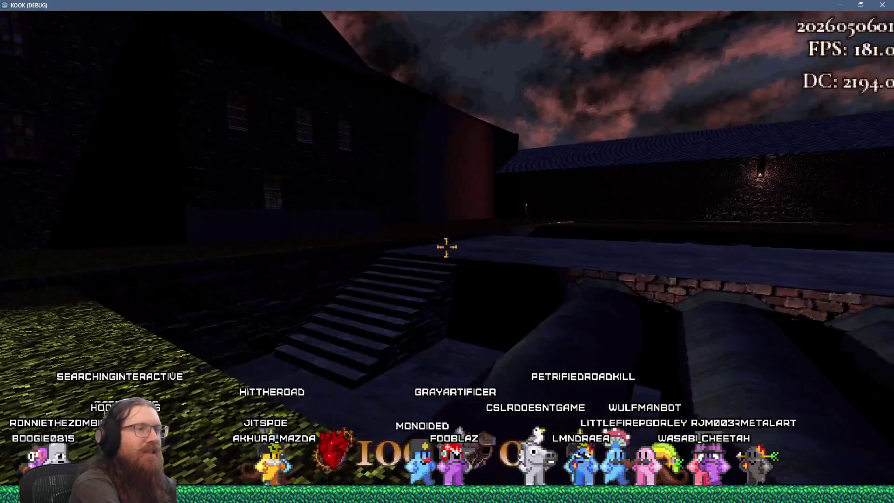
{"action": "key", "text": "s"}
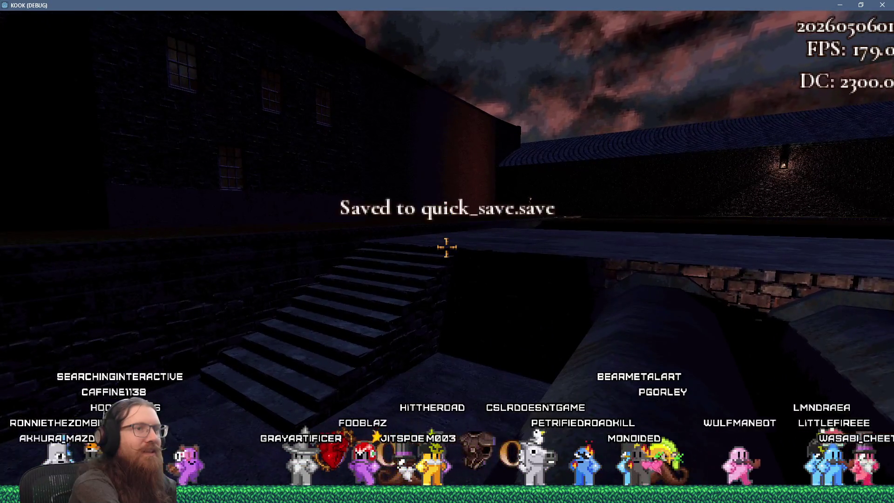
{"action": "key", "text": "F9"}
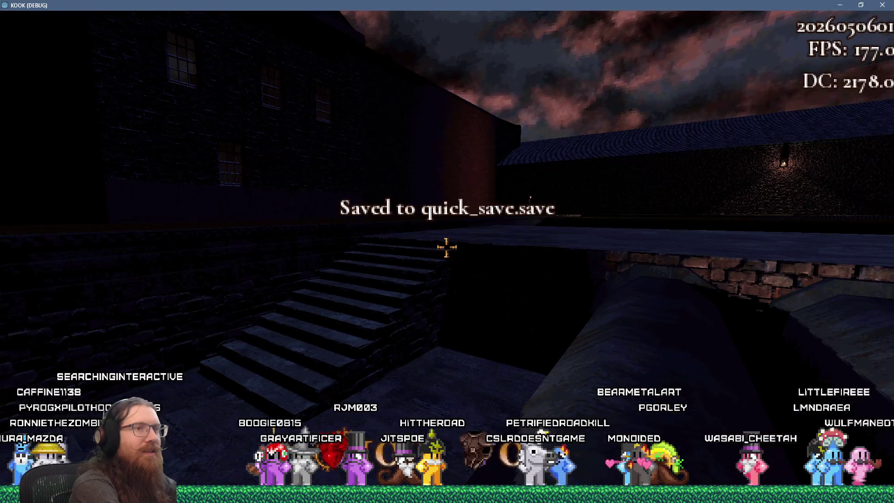
{"action": "key", "text": "F9"}
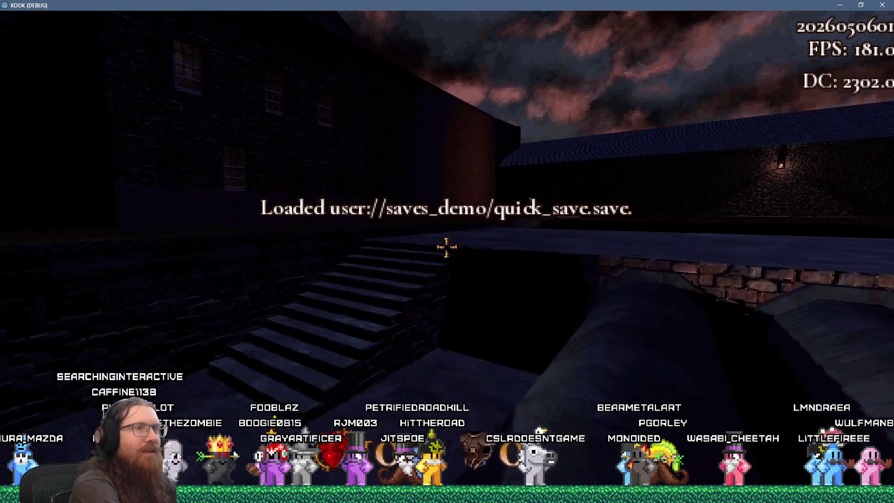
{"action": "key", "text": "F9"}
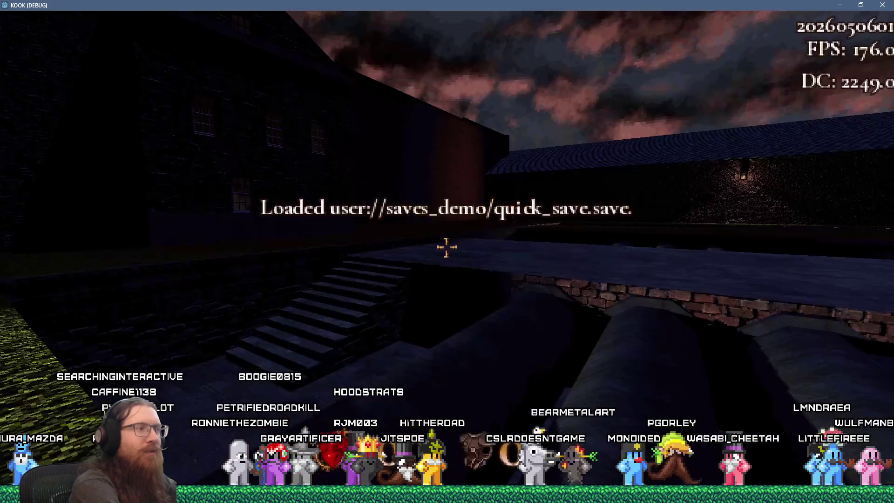
{"action": "key", "text": "F5"}
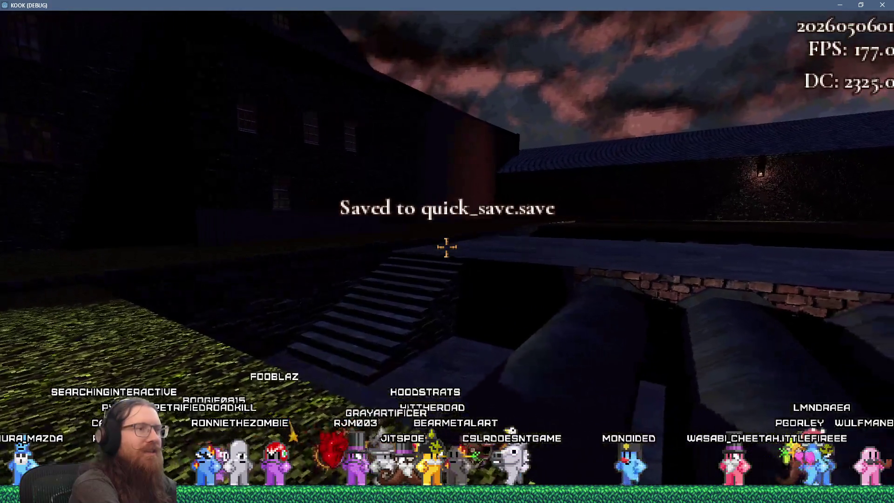
{"action": "key", "text": "F9"}
- Back away from the stairs, strafe around, then climb to the upper brick walkway
{"action": "key", "text": "s"}
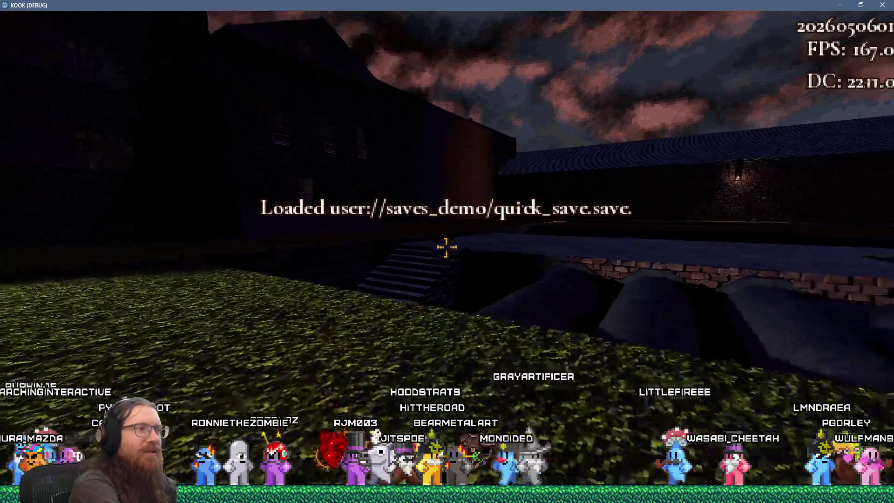
{"action": "key", "text": "F9"}
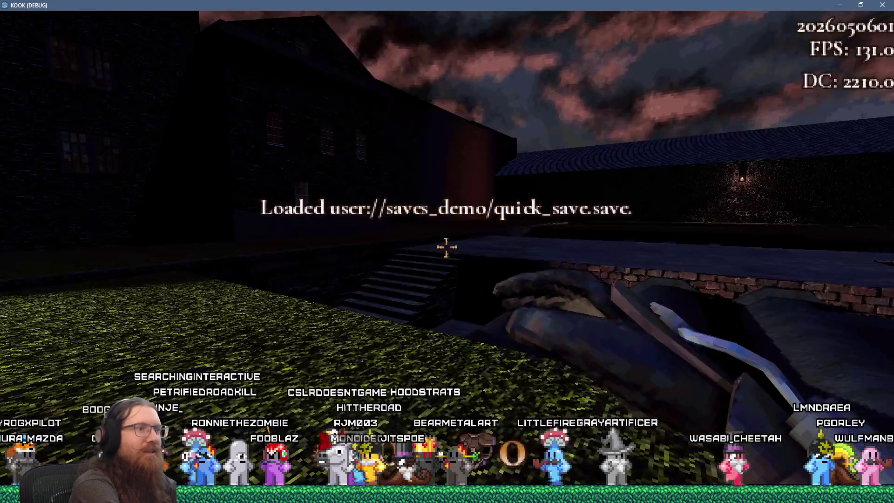
{"action": "key", "text": "s"}
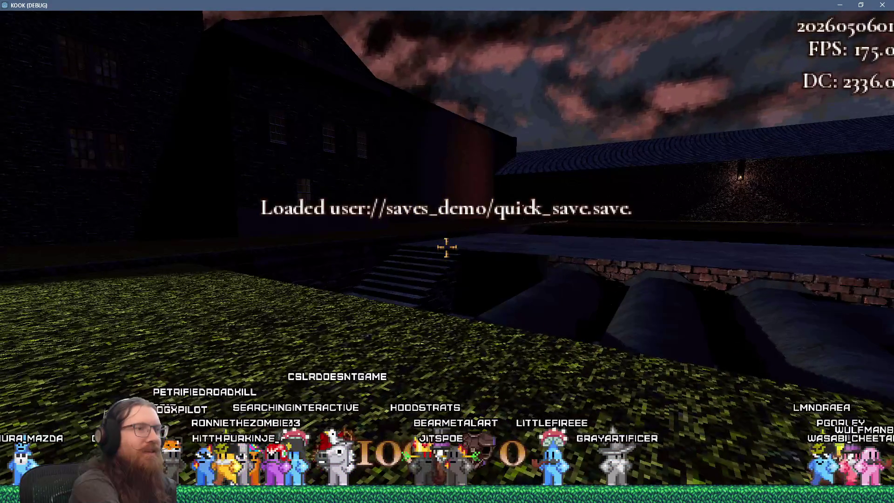
{"action": "key", "text": "s"}
{"action": "key", "text": "a"}
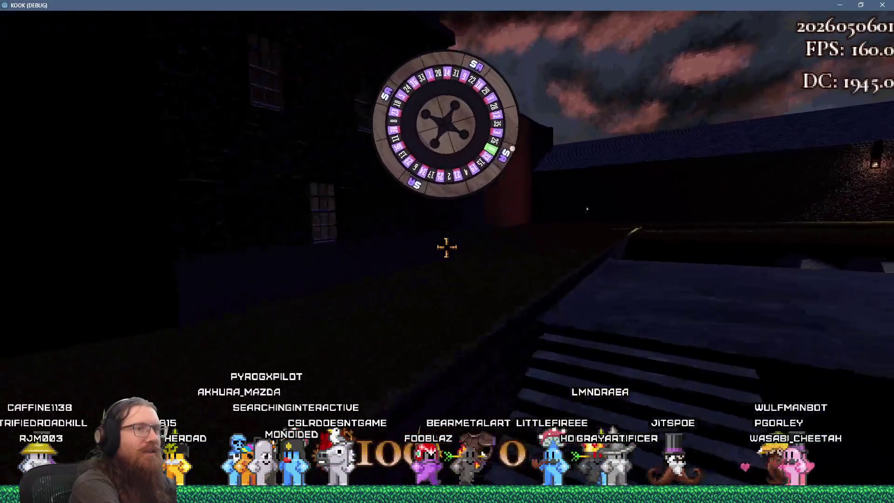
{"action": "key", "text": "d"}
{"action": "key", "text": "w"}
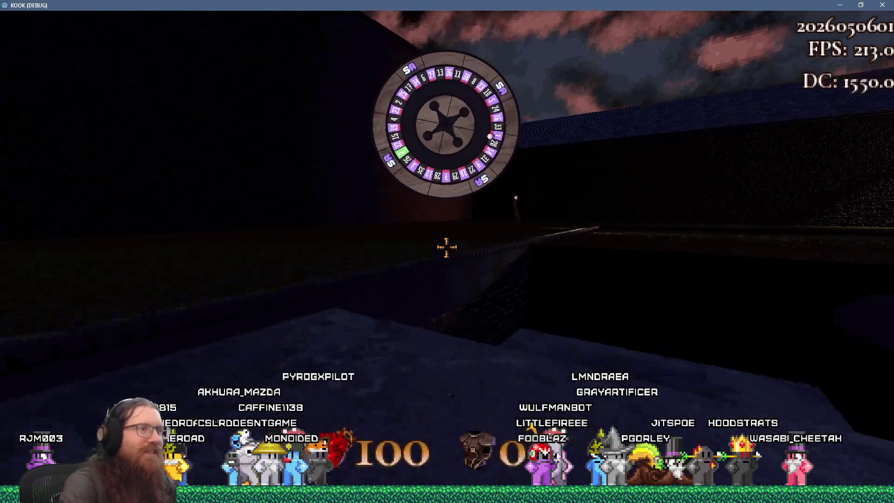
{"action": "key", "text": "s"}
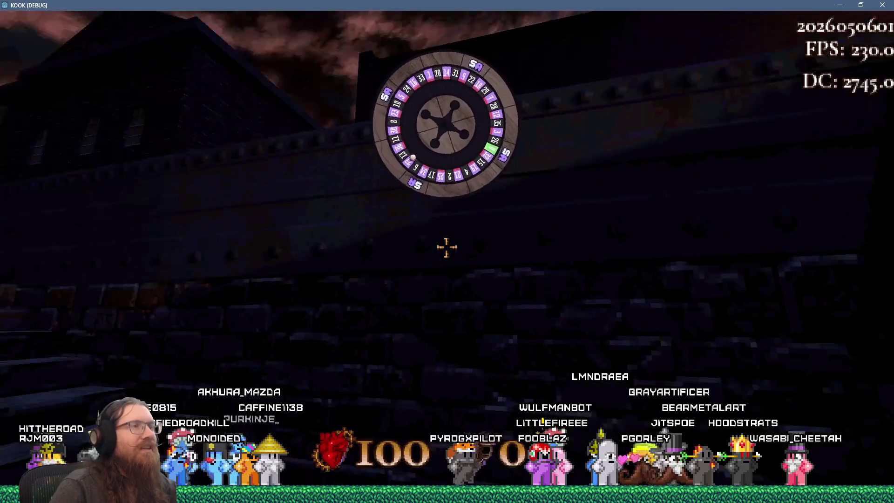
{"action": "key", "text": "w"}
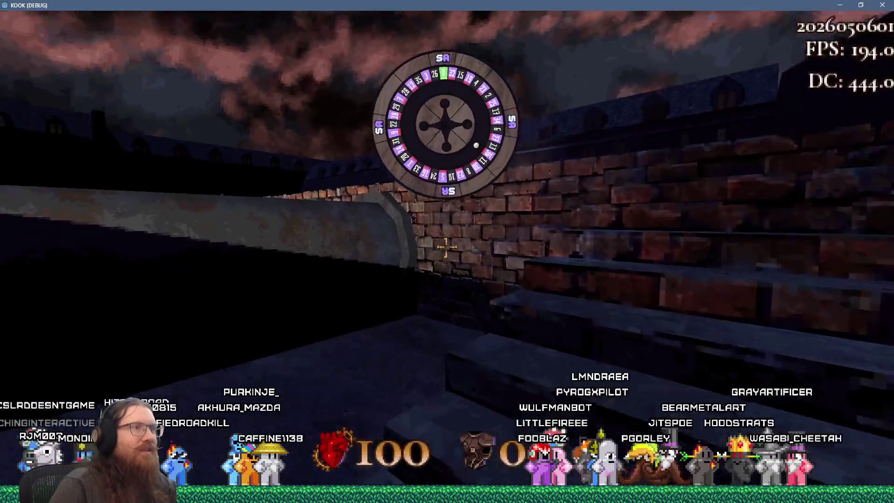
{"action": "key", "text": "w"}
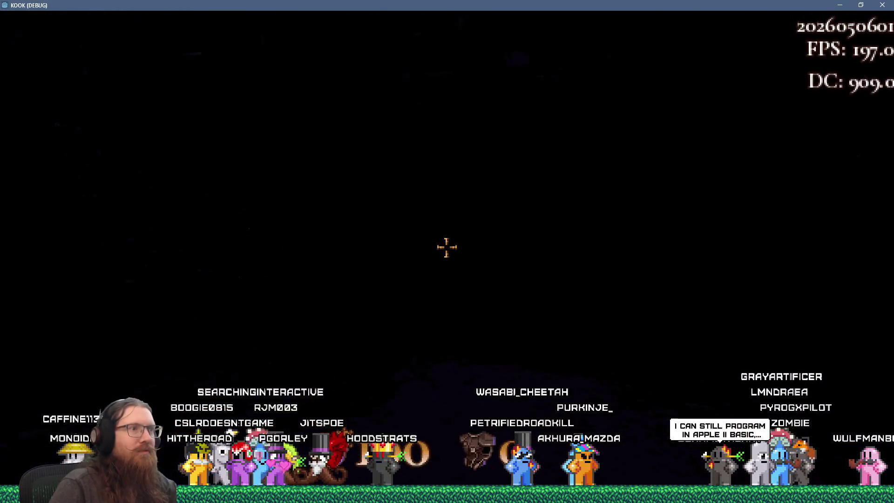
- Climb into the lit courtyard and explore toward the far building and stone wall
{"action": "key", "text": "w"}
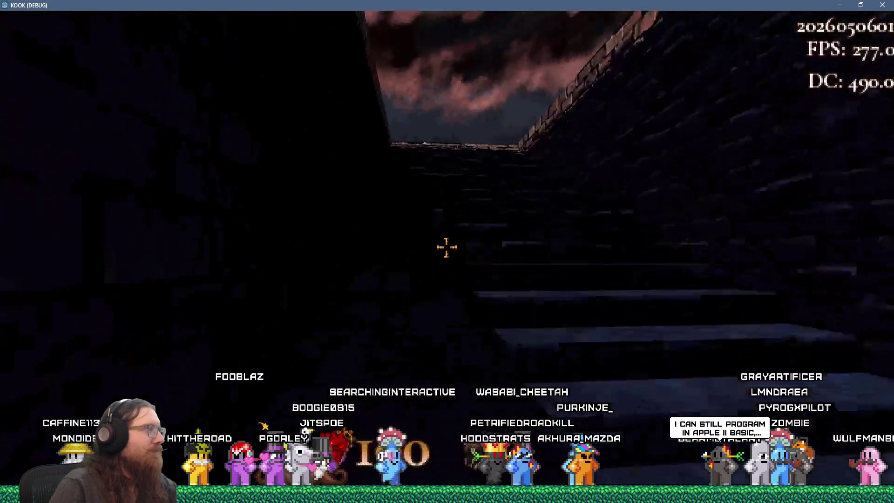
{"action": "key", "text": "w"}
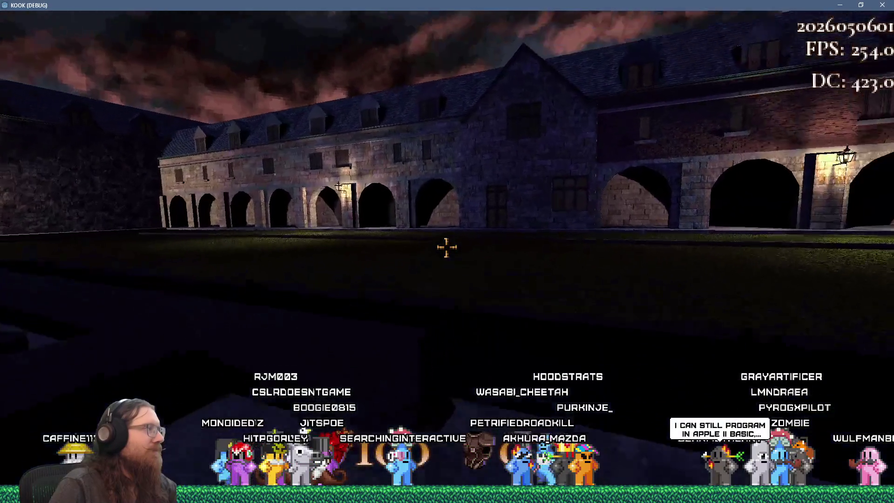
{"action": "key", "text": "w"}
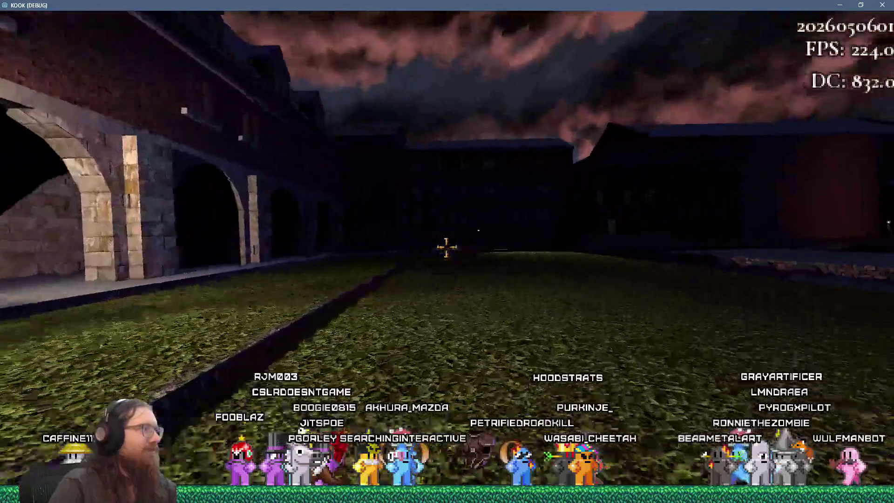
{"action": "key", "text": "w"}
{"action": "key", "text": "w"}
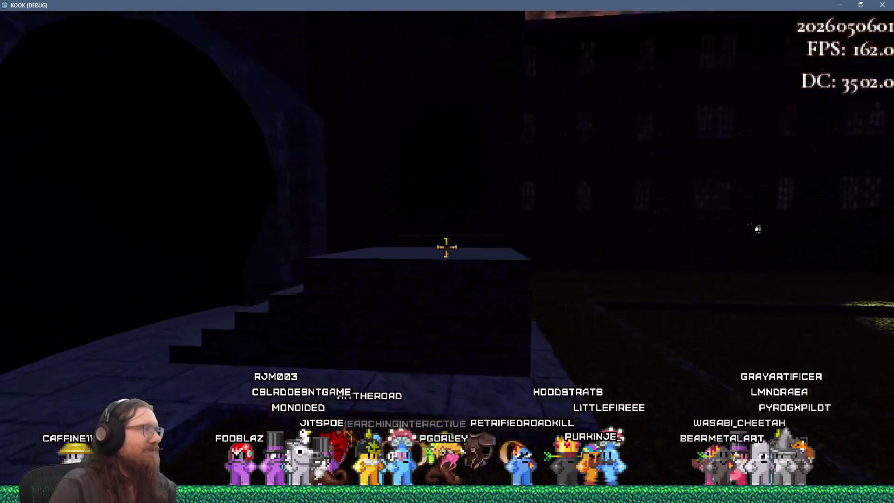
{"action": "key", "text": "w"}
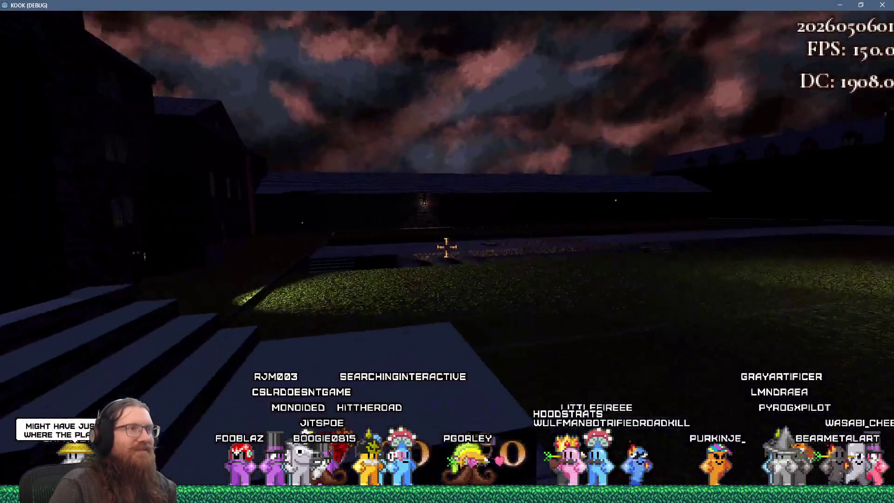
{"action": "key", "text": "w"}
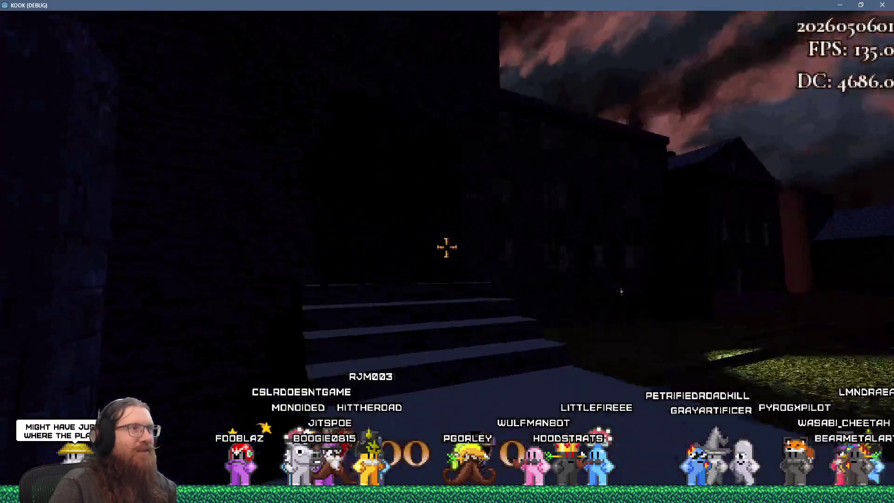
{"action": "key", "text": "w"}
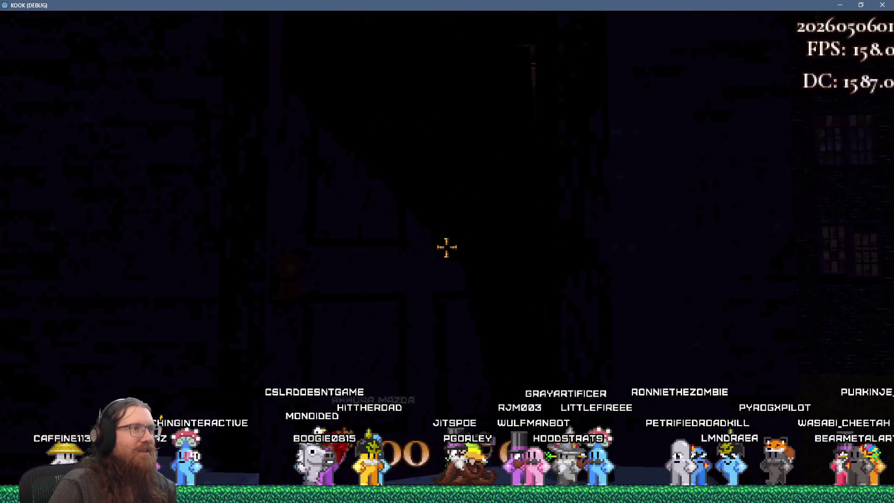
- Reload the quick save once more, then quit the game with the console quit command
{"action": "key", "text": "F9"}
{"action": "key", "text": "grave"}
{"action": "type", "text": "qui"}
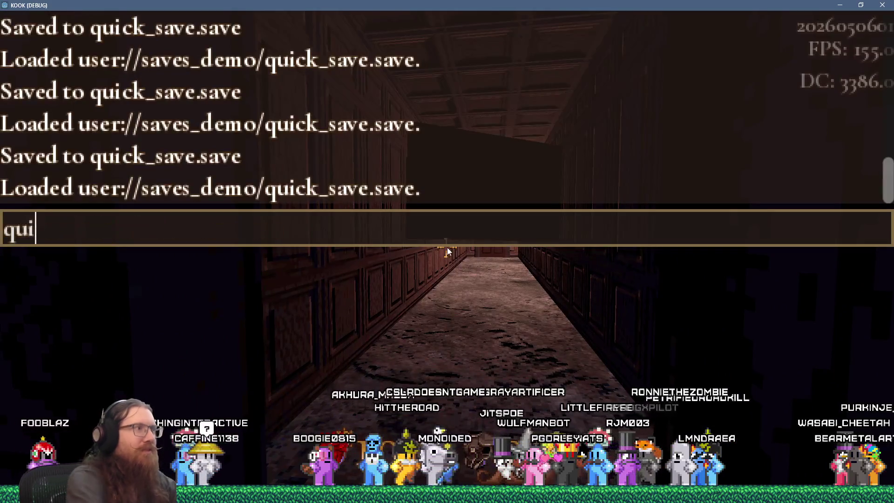
{"action": "type", "text": "t"}
{"action": "key", "text": "Return"}
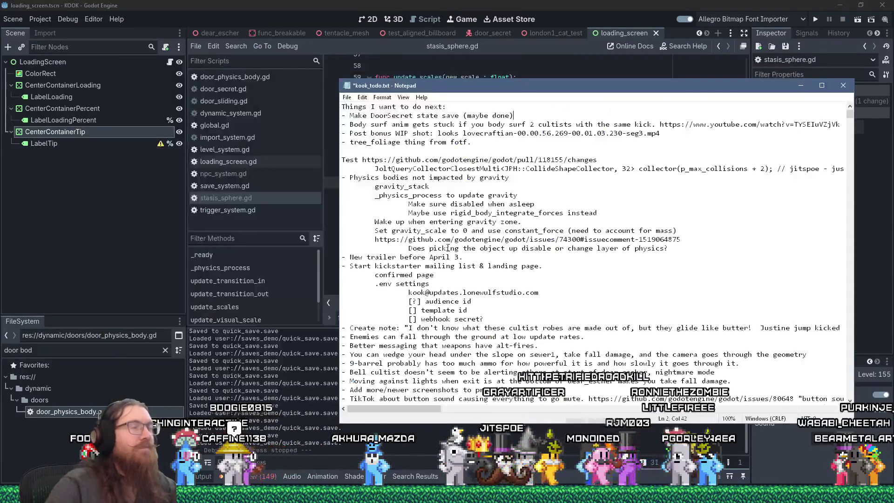
- Move the DoorSecret item to the end of the list, replacing its leading dash with '(done):'
{"action": "left_click", "coordinate": [458, 116]}
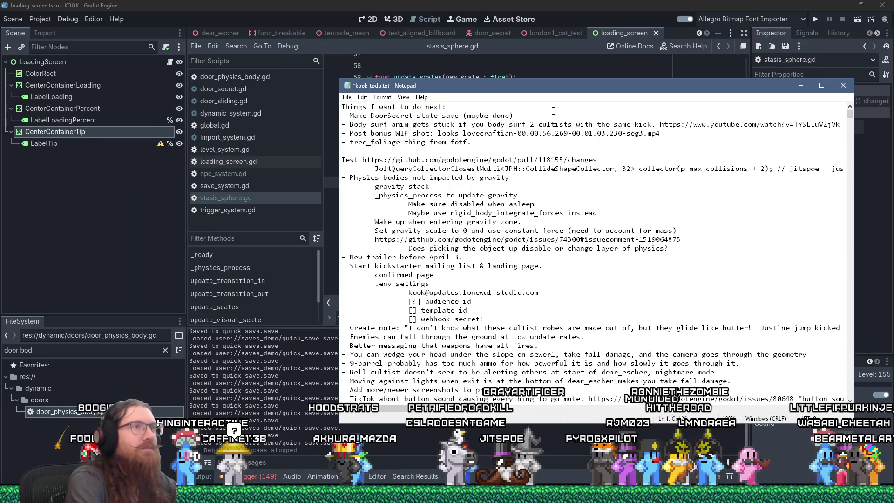
{"action": "key", "text": "shift+End"}
{"action": "key", "text": "shift+Home"}
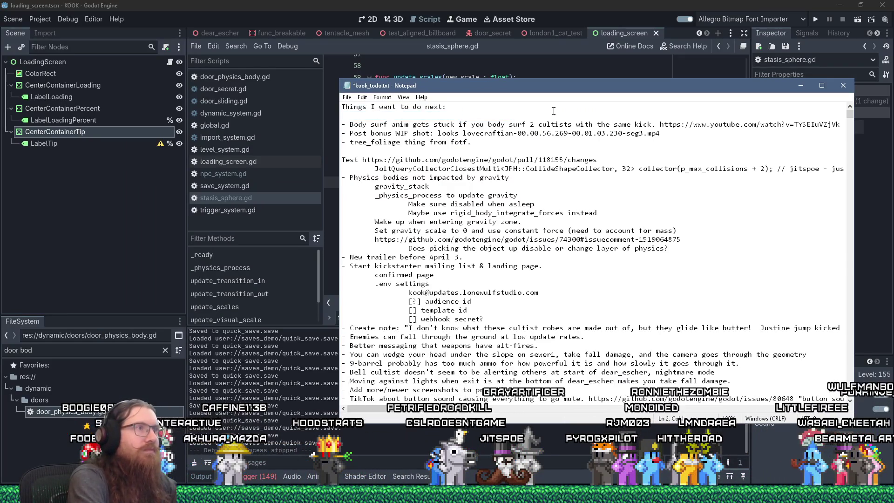
{"action": "key", "text": "Delete"}
{"action": "key", "text": "Delete"}
{"action": "key", "text": "ctrl+End"}
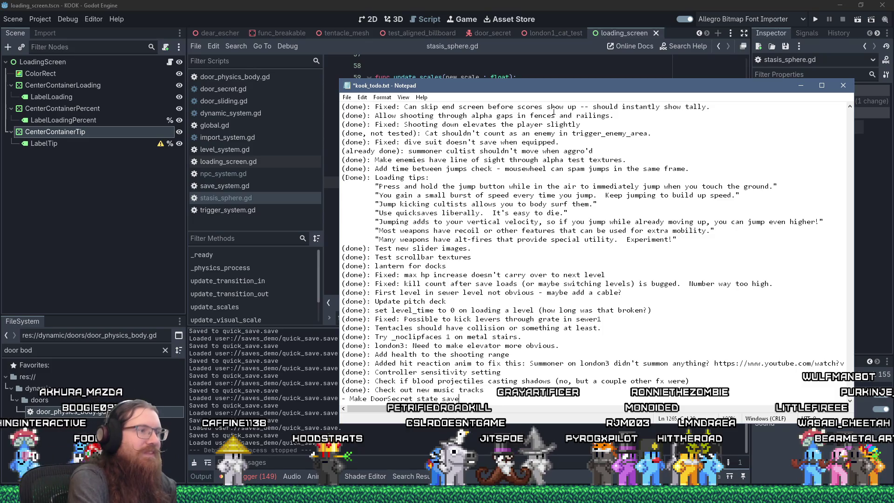
{"action": "key", "text": "Home"}
{"action": "key", "text": "Delete"}
{"action": "key", "text": "Delete"}
{"action": "type", "text": "(done"}
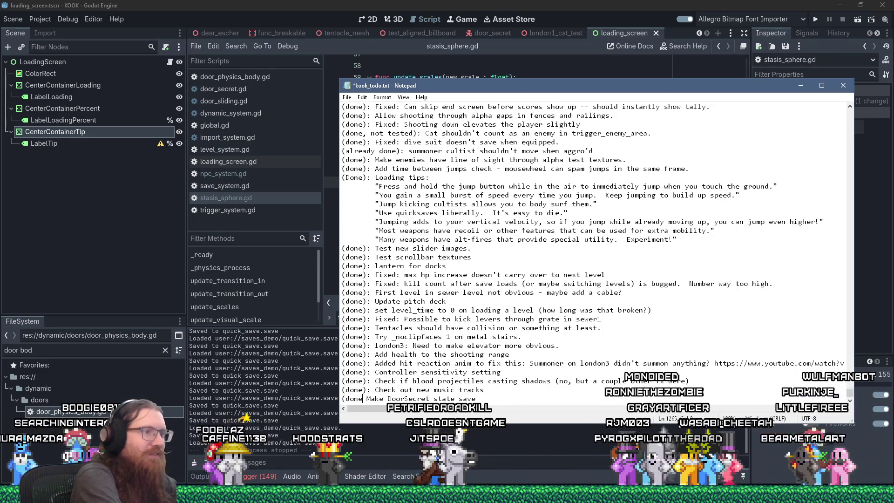
{"action": "type", "text": "):"}
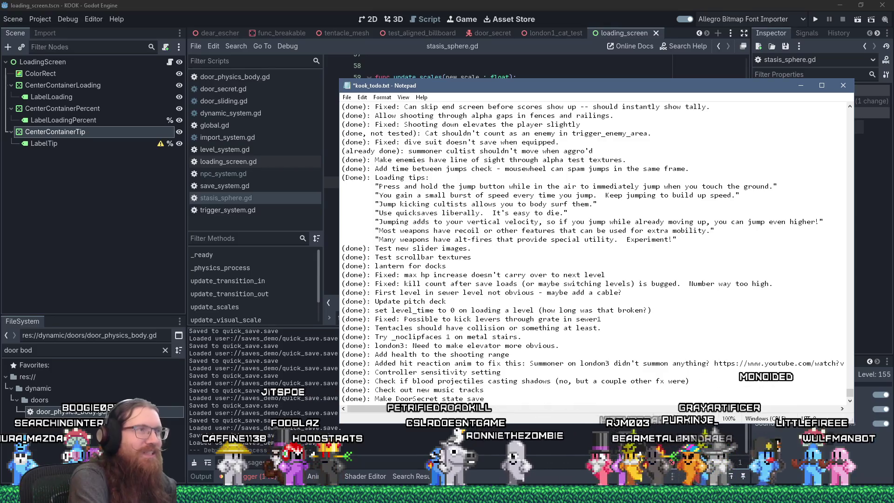
- Save kook_todo.txt with Ctrl+S and return to the top of the file
{"action": "key", "text": "ctrl+s"}
{"action": "key", "text": "ctrl+Home"}
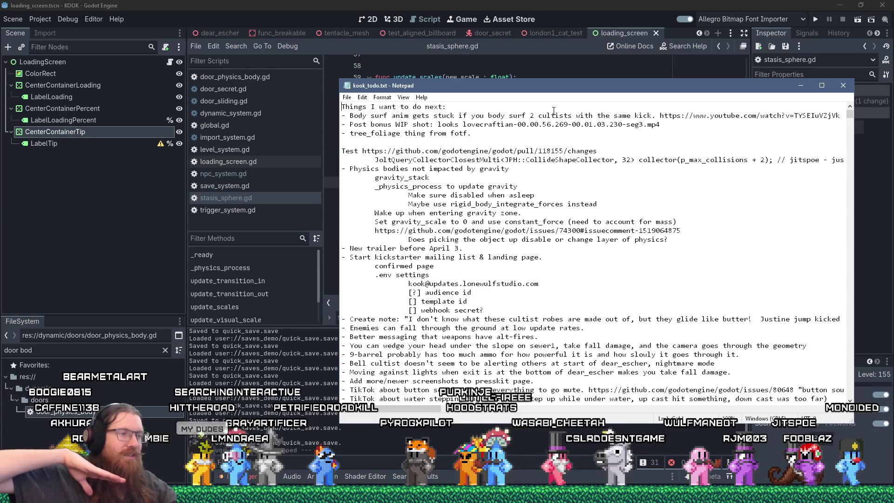
{"action": "key", "text": "alt+Tab"}
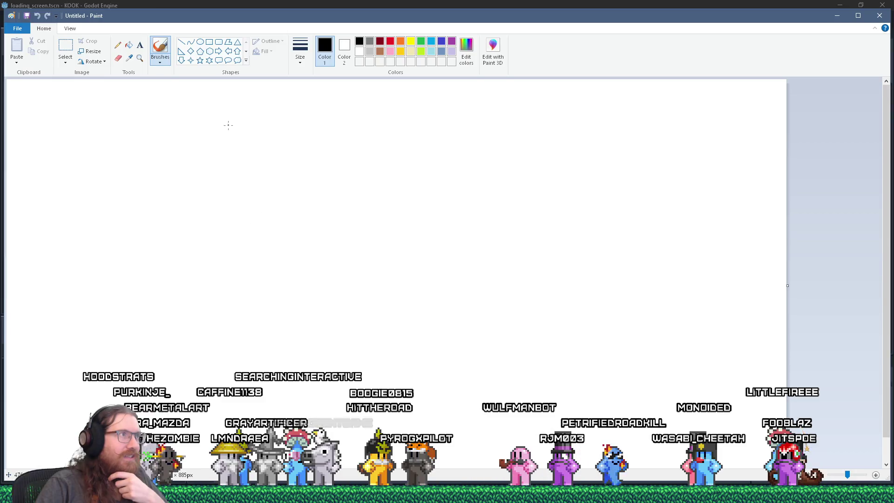
- Draw a wide black rectangle and a stretched green rectangle outline on the canvas
{"action": "left_click_drag", "start_coordinate": [498, 218], "coordinate": [571, 197]}
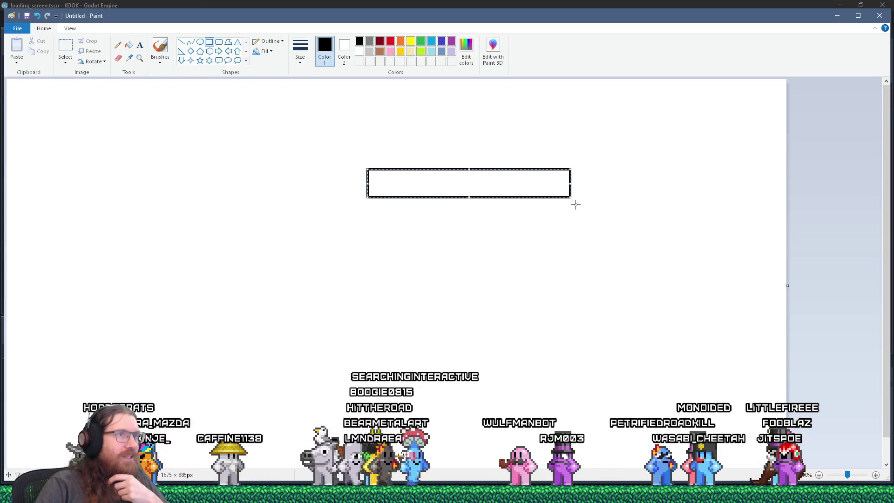
{"action": "left_click", "coordinate": [559, 130]}
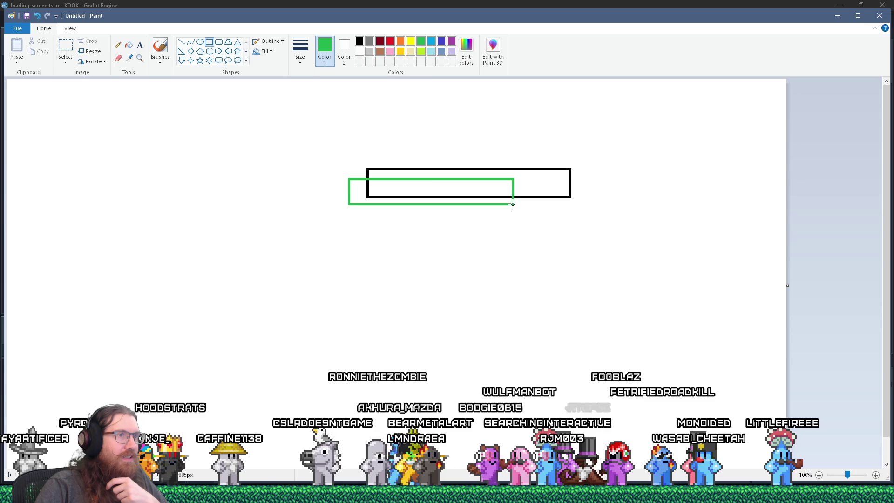
{"action": "left_click_drag", "start_coordinate": [492, 198], "coordinate": [511, 198]}
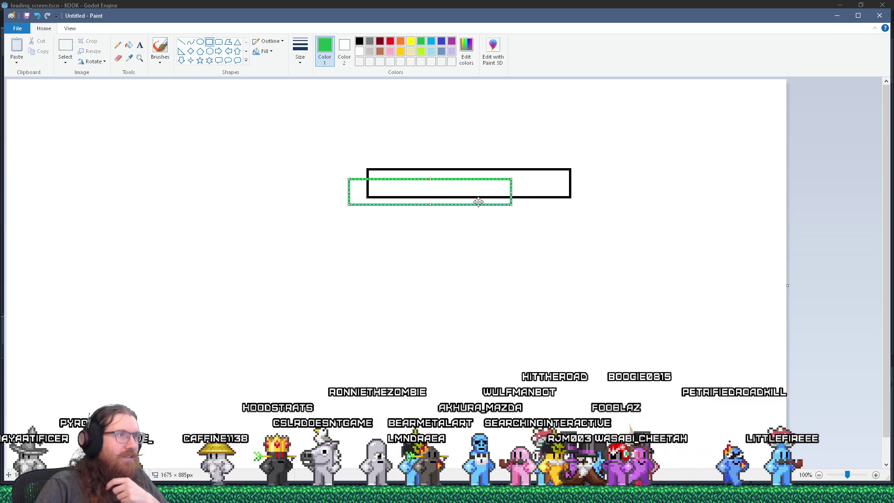
{"action": "mouse_move", "coordinate": [349, 192]}
{"action": "left_mouse_down"}
{"action": "mouse_move", "coordinate": [283, 192]}
{"action": "mouse_move", "coordinate": [294, 191]}
{"action": "left_mouse_up"}
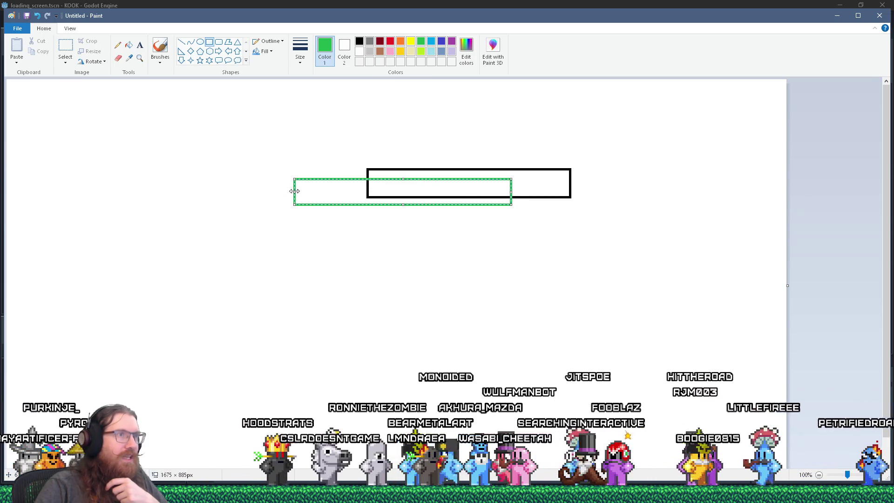
{"action": "left_click", "coordinate": [427, 255]}
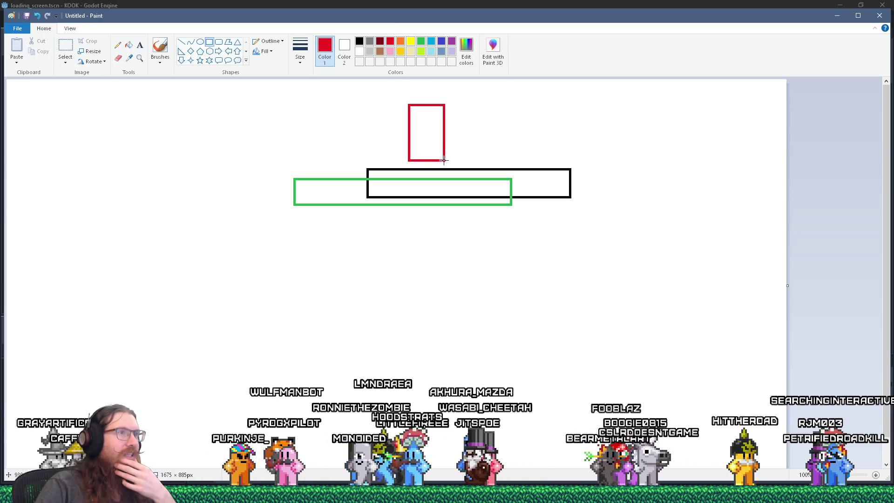
- Nudge the red rectangle onto the black bar's top edge, then close Paint without saving
{"action": "left_click_drag", "start_coordinate": [423, 133], "coordinate": [439, 151]}
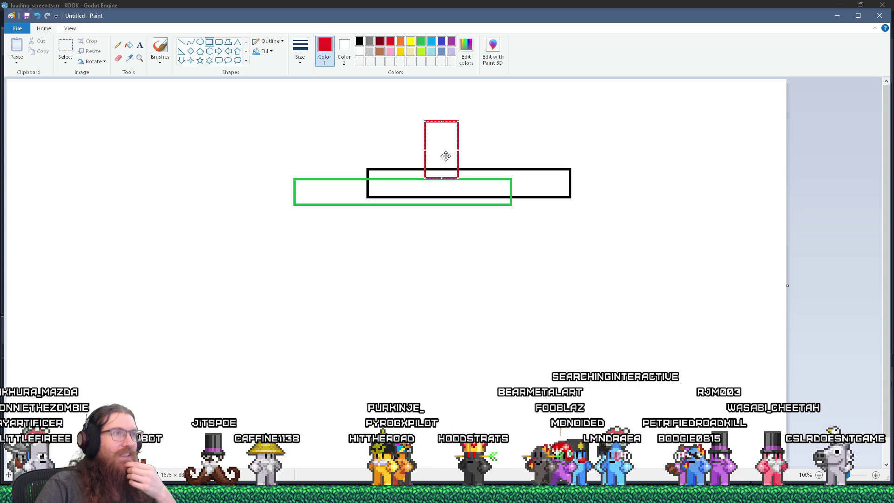
{"action": "left_click_drag", "start_coordinate": [446, 156], "coordinate": [446, 146]}
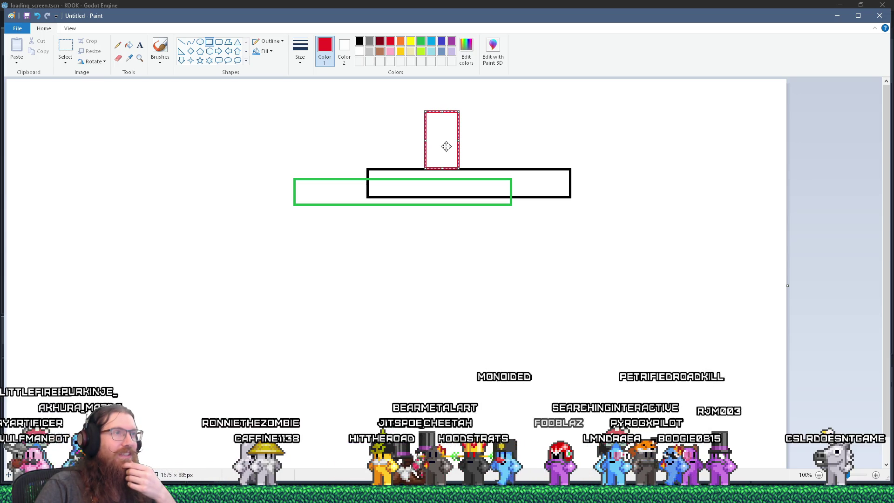
{"action": "mouse_move", "coordinate": [446, 147]}
{"action": "left_mouse_down"}
{"action": "mouse_move", "coordinate": [451, 153]}
{"action": "mouse_move", "coordinate": [455, 146]}
{"action": "mouse_move", "coordinate": [451, 153]}
{"action": "left_mouse_up"}
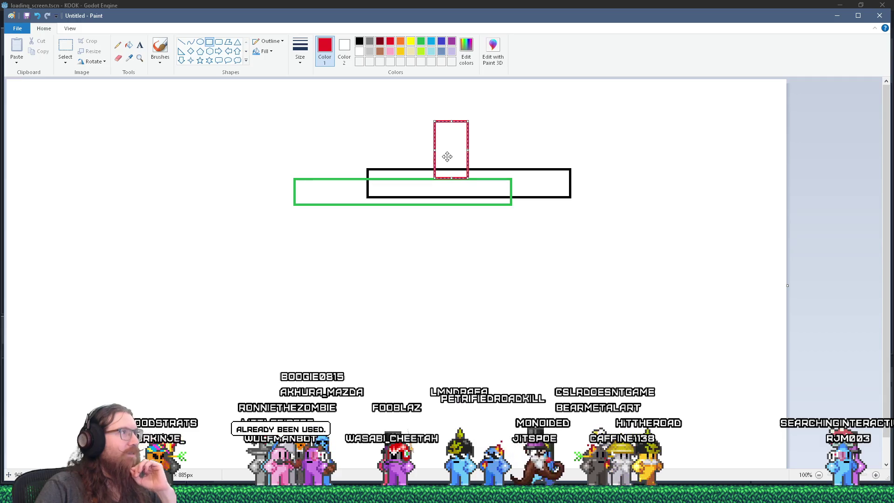
{"action": "left_click", "coordinate": [879, 15]}
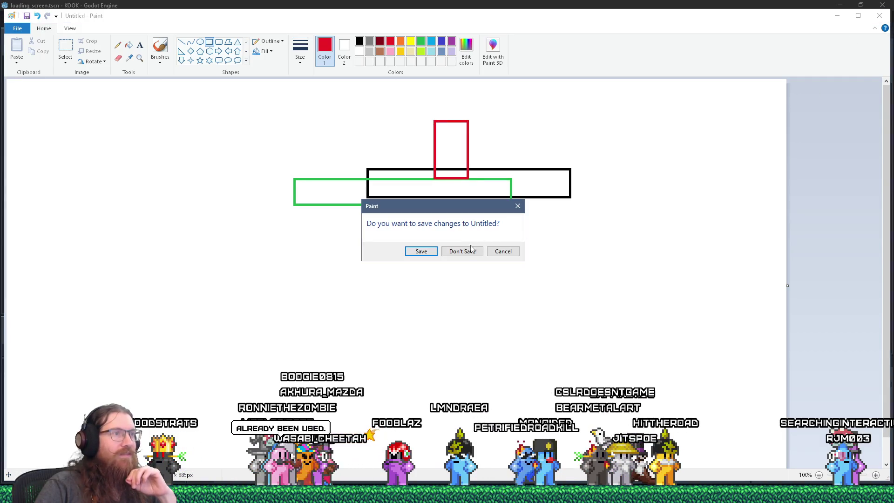
{"action": "left_click", "coordinate": [471, 249]}
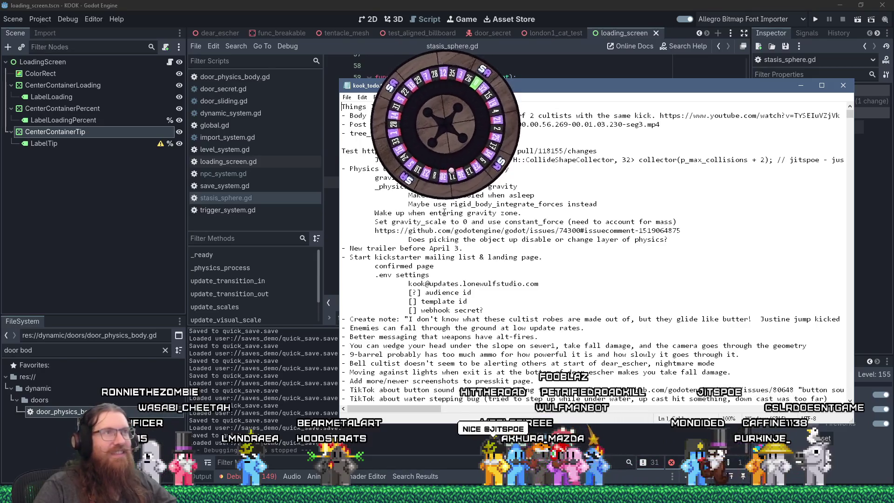
- Bring Godot back in front of Notepad and put the cursor on line 69 of stasis_sphere.gd
{"action": "left_click", "coordinate": [704, 3]}
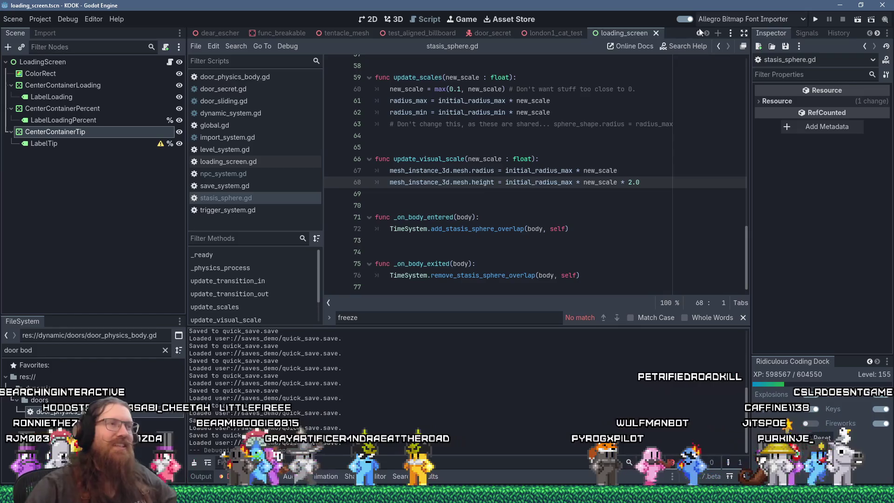
{"action": "left_click", "coordinate": [551, 194]}
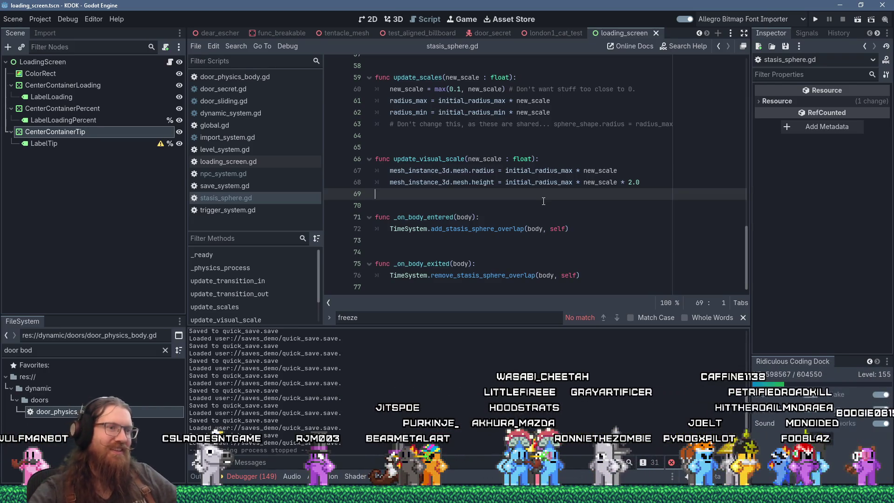
- Switch from Godot to the kook_todo.txt list in Notepad with Alt+Tab
{"action": "key", "text": "alt+Tab"}
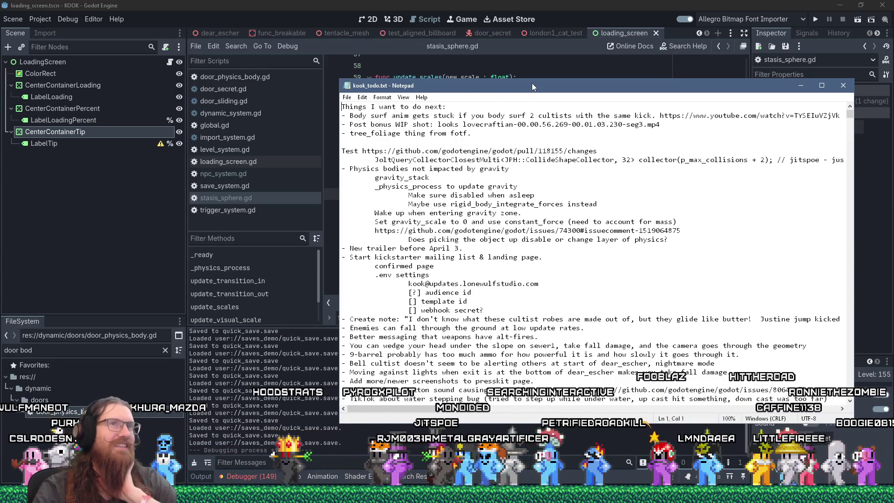
- Move the kook_todo.txt Notepad window up-left and enlarge it, then return to the Godot script editor
{"action": "left_click_drag", "start_coordinate": [540, 89], "coordinate": [437, 74]}
{"action": "mouse_move", "coordinate": [754, 405]}
{"action": "left_mouse_down"}
{"action": "mouse_move", "coordinate": [820, 471]}
{"action": "mouse_move", "coordinate": [806, 423]}
{"action": "left_mouse_up"}
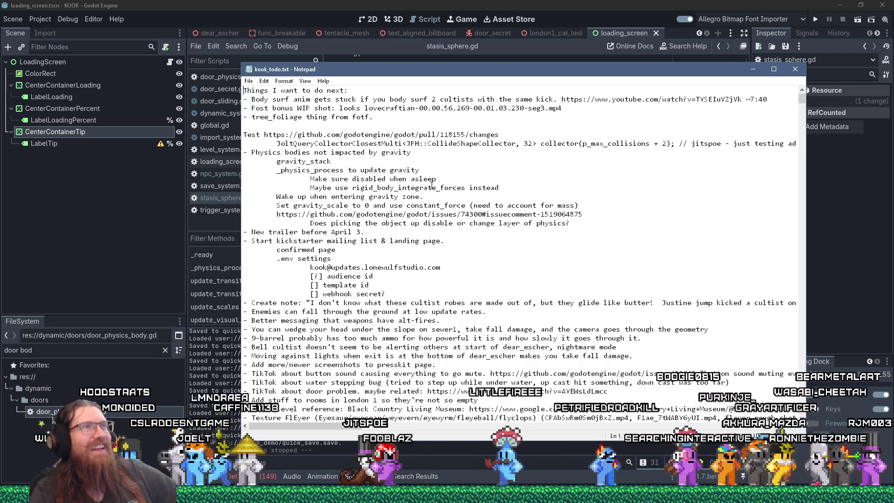
{"action": "left_click", "coordinate": [642, 61]}
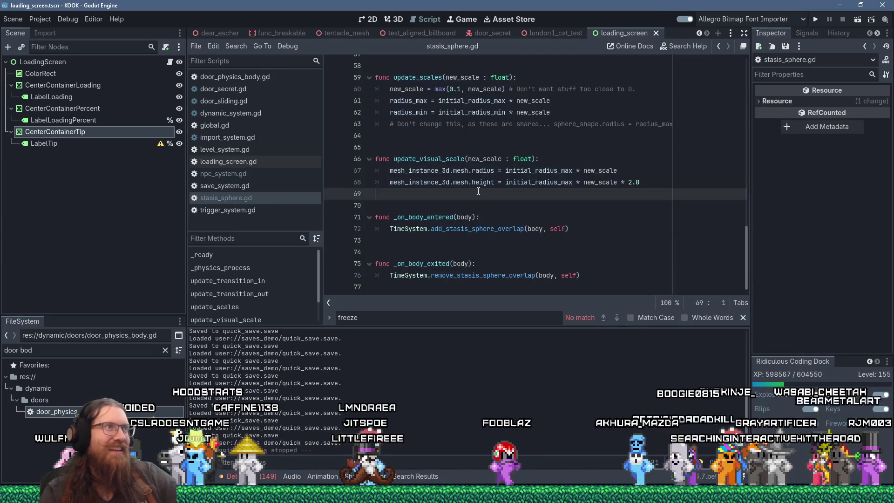
- Run the game and load the london3 map from the development console
{"action": "left_click", "coordinate": [814, 19]}
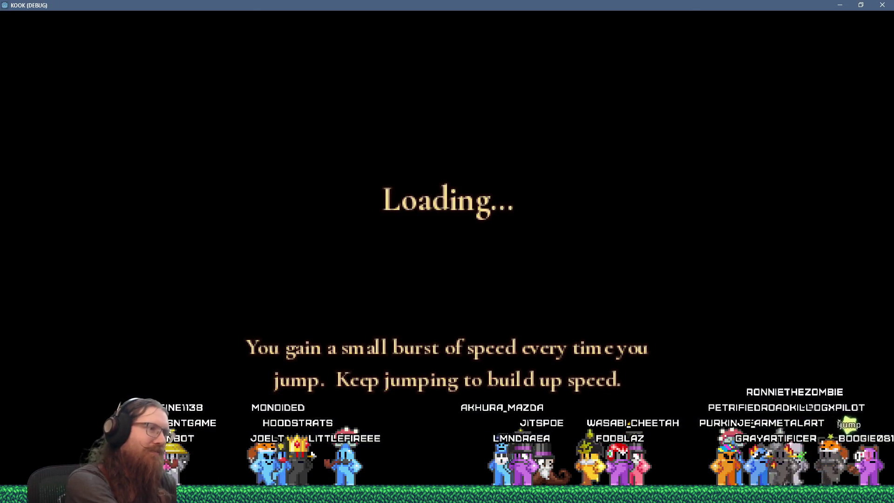
{"action": "key", "text": "grave"}
{"action": "type", "text": "map london3"}
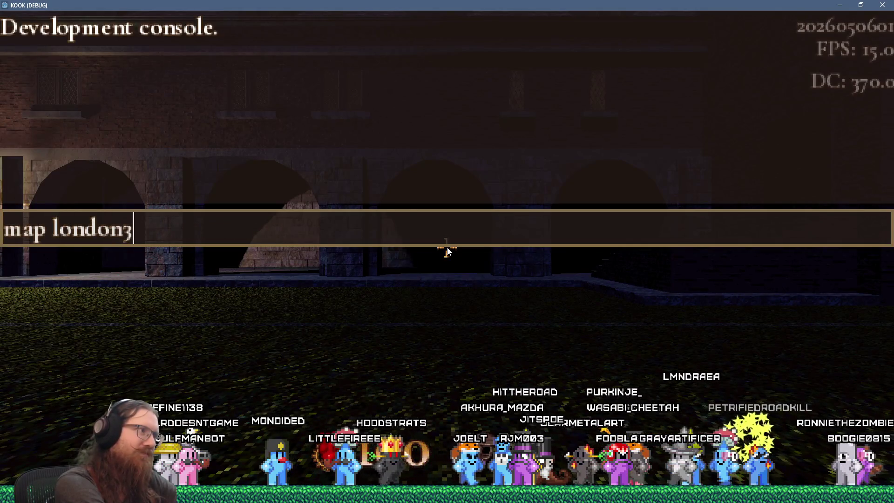
{"action": "key", "text": "Return"}
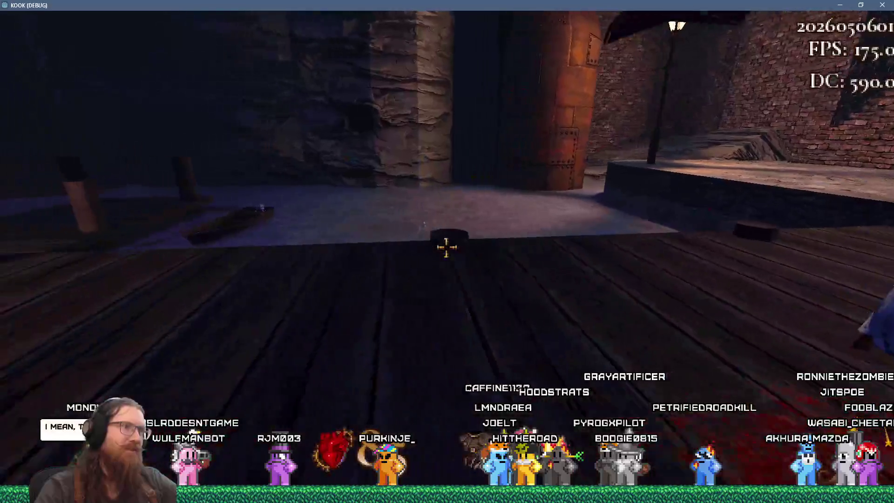
{"action": "key", "text": "grave"}
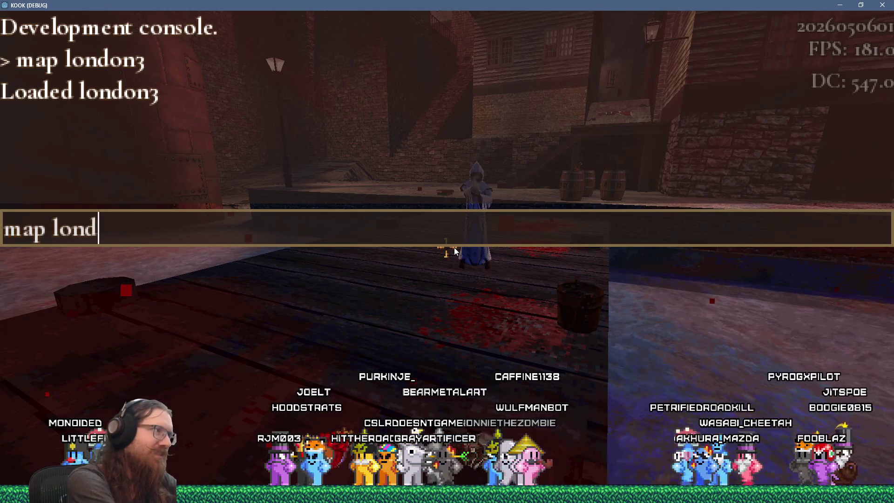
{"action": "type", "text": "on3"}
{"action": "key", "text": "Return"}
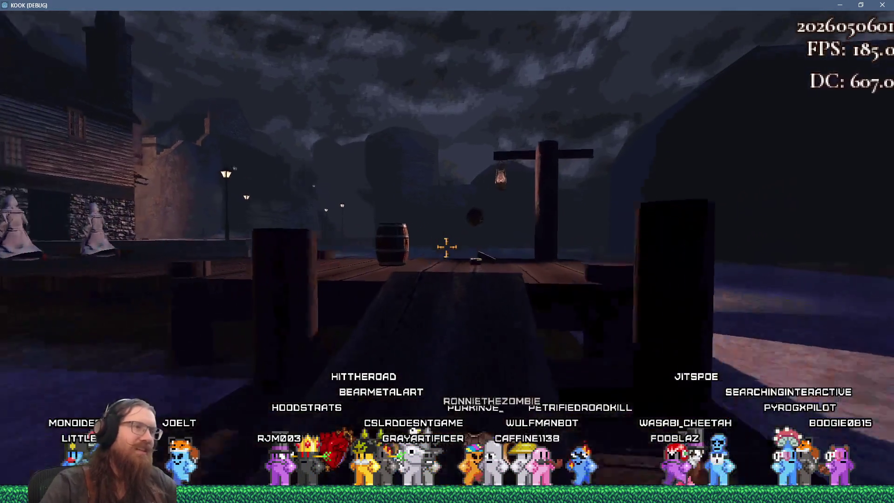
- Draw the revolver and fight the robed cultists on the dock, then reload london3 from the console
{"action": "key", "text": "2"}
{"action": "left_click", "coordinate": [447, 247]}
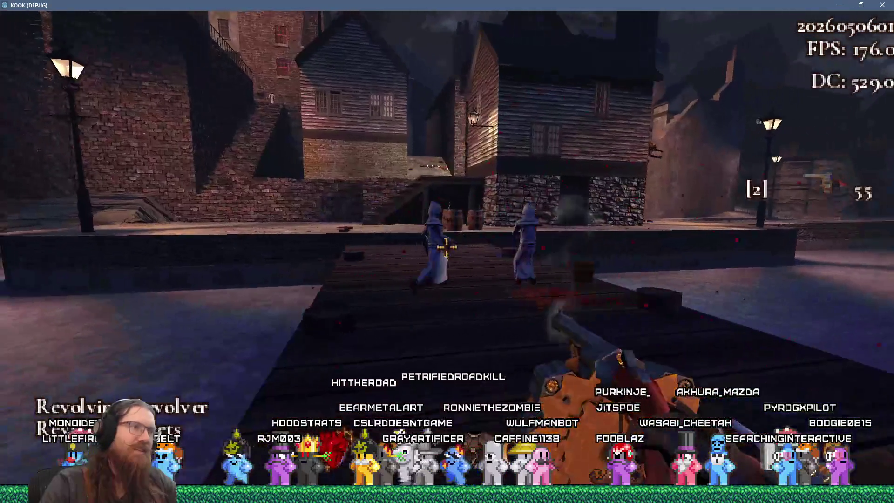
{"action": "key", "text": "s"}
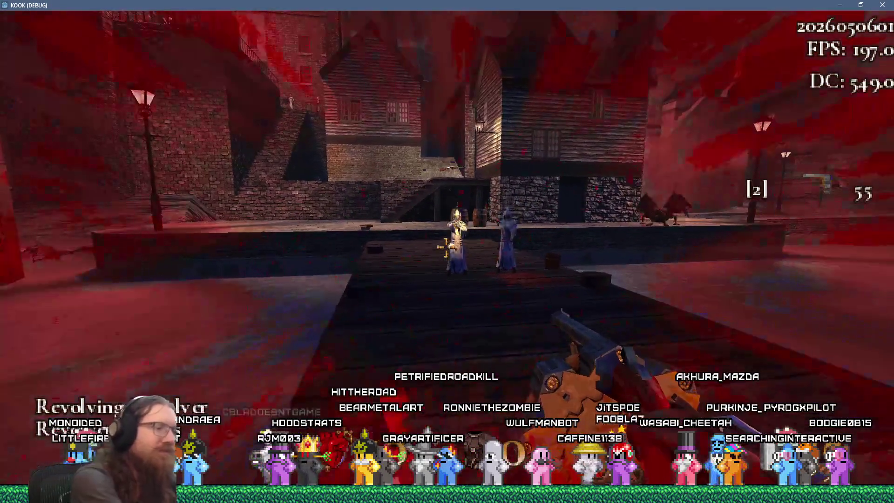
{"action": "key", "text": "w"}
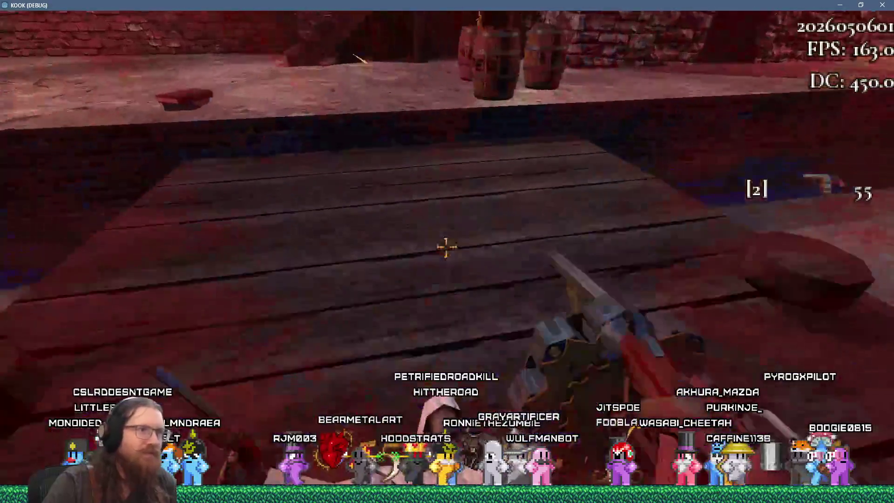
{"action": "key", "text": "s"}
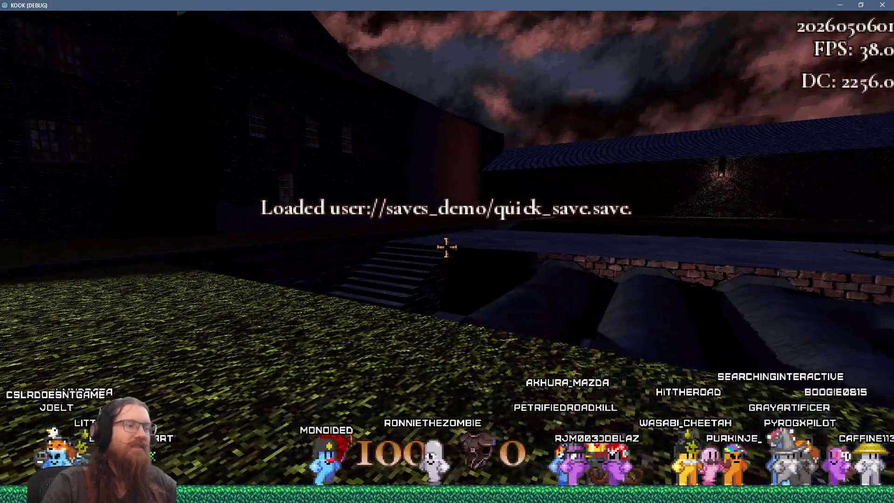
{"action": "key", "text": "grave"}
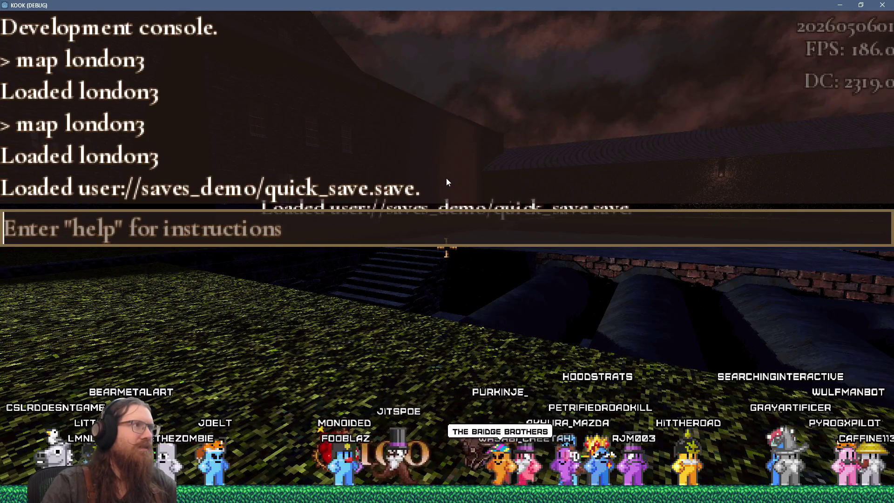
{"action": "key", "text": "grave"}
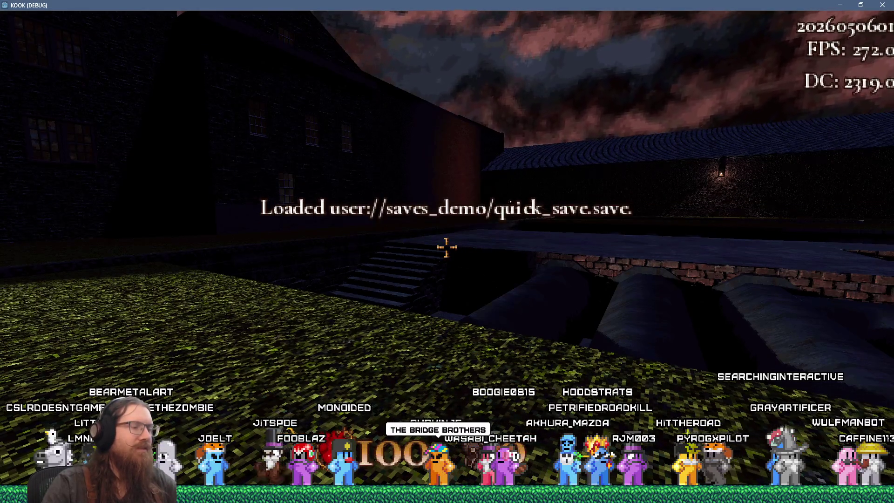
{"action": "key", "text": "grave"}
{"action": "type", "text": "map london3"}
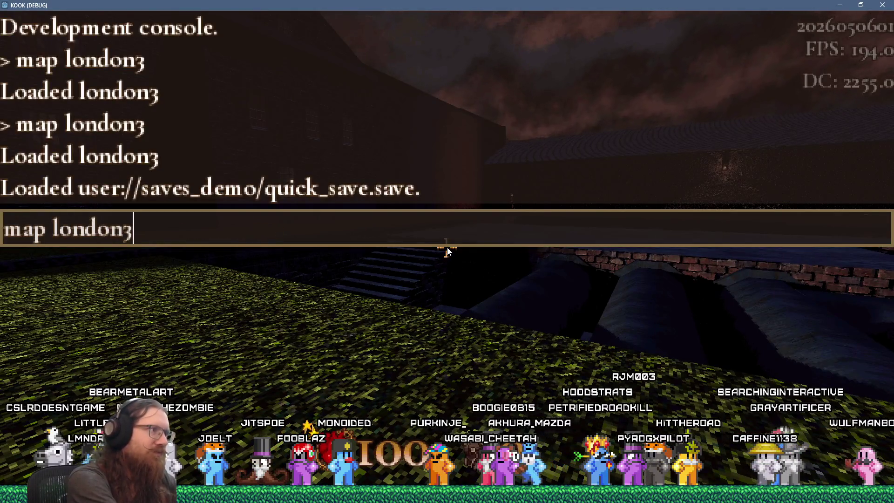
{"action": "key", "text": "Return"}
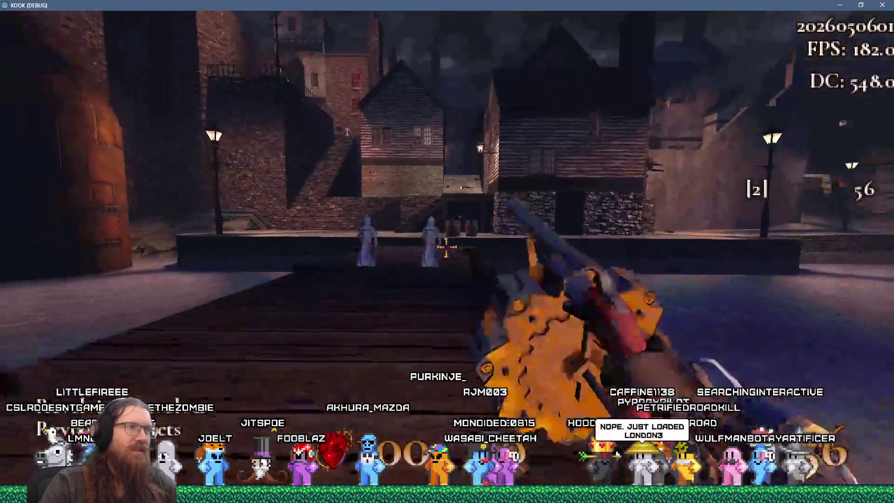
- Shoot at the pier cultists, quicksave with F5, walk along the pier, then quickload with F9
{"action": "left_click", "coordinate": [446, 247]}
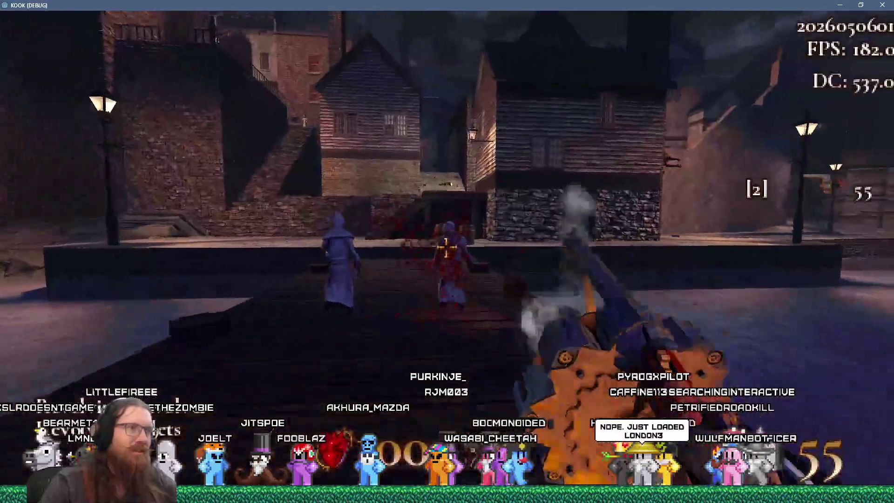
{"action": "key", "text": "s"}
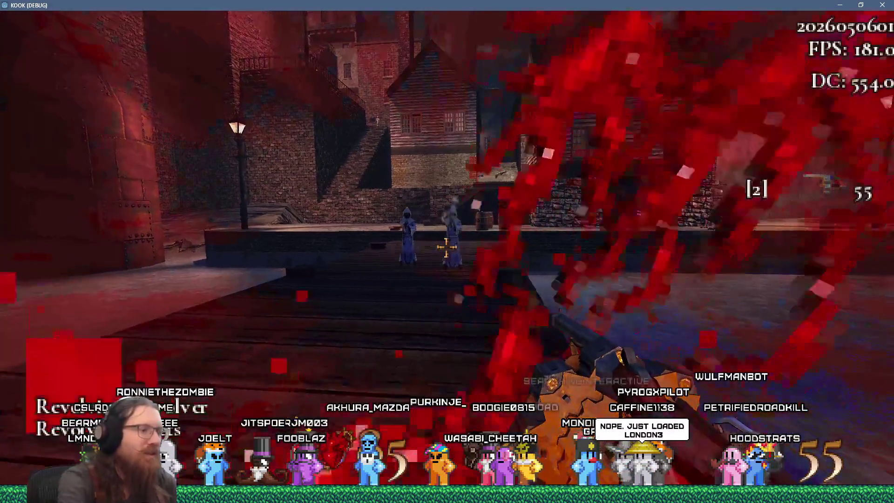
{"action": "key", "text": "F5"}
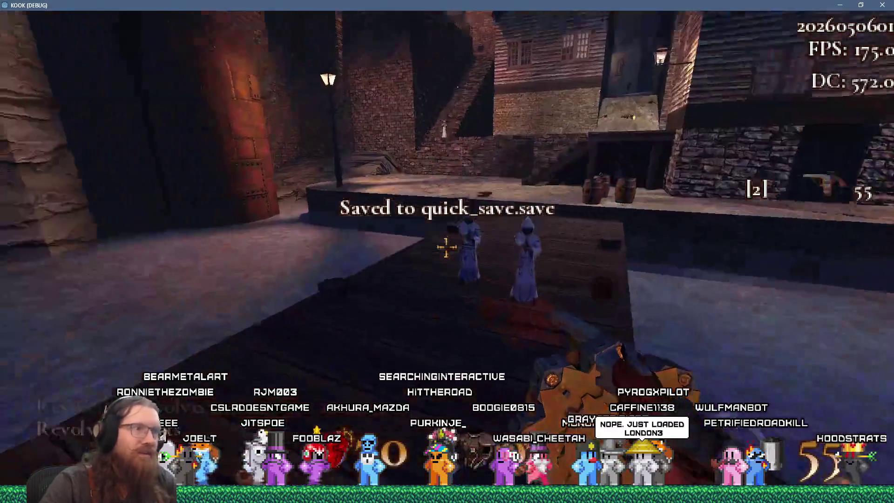
{"action": "key", "text": "w"}
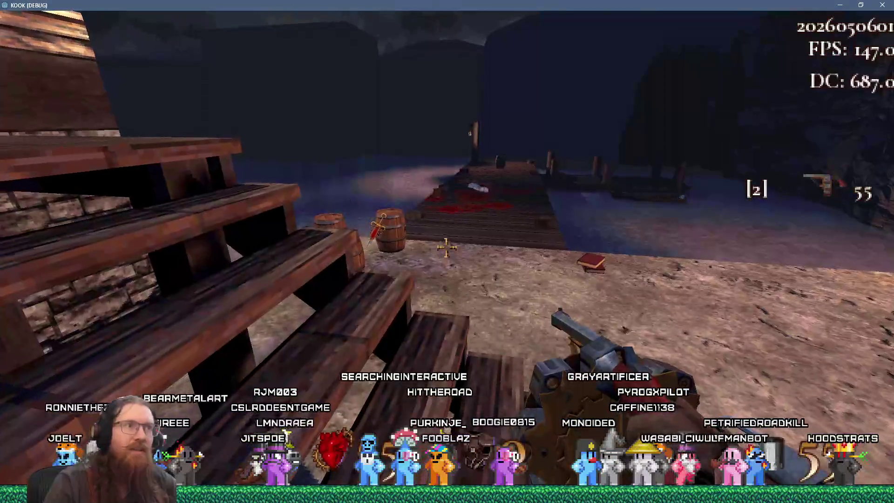
{"action": "key", "text": "w"}
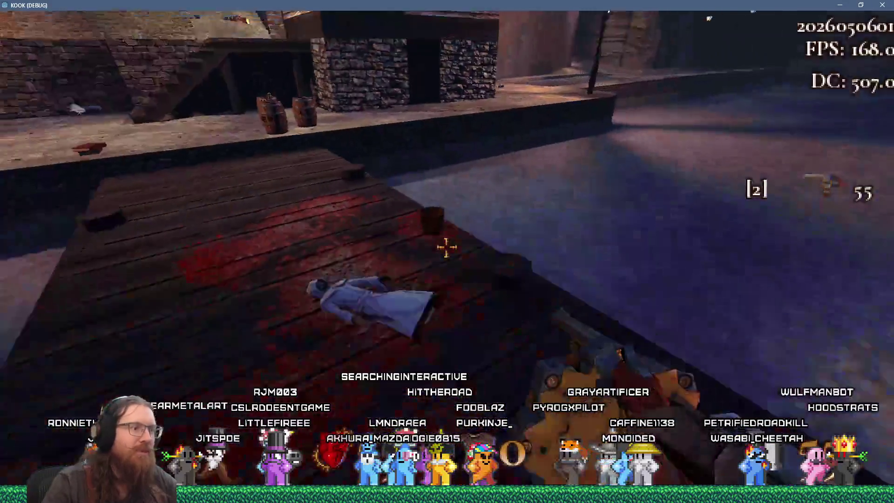
{"action": "key", "text": "F9"}
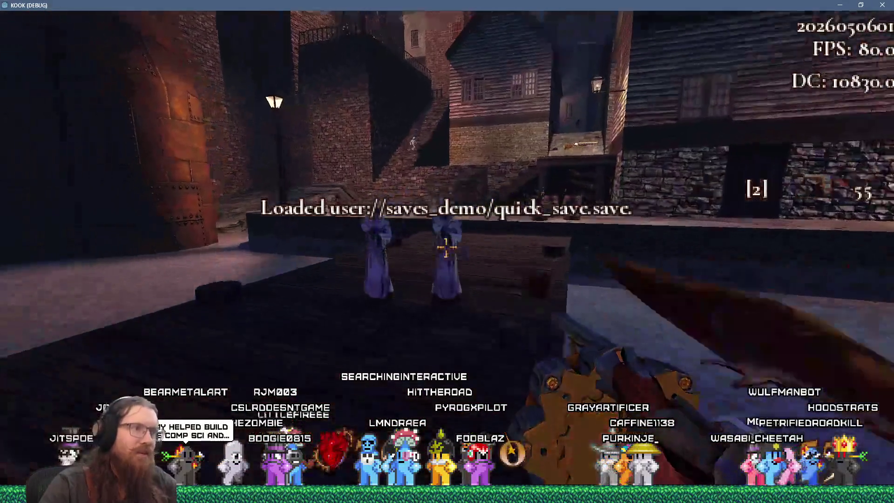
- Check the restored position, then quit the game with the console command 'quit'
{"action": "key", "text": "w"}
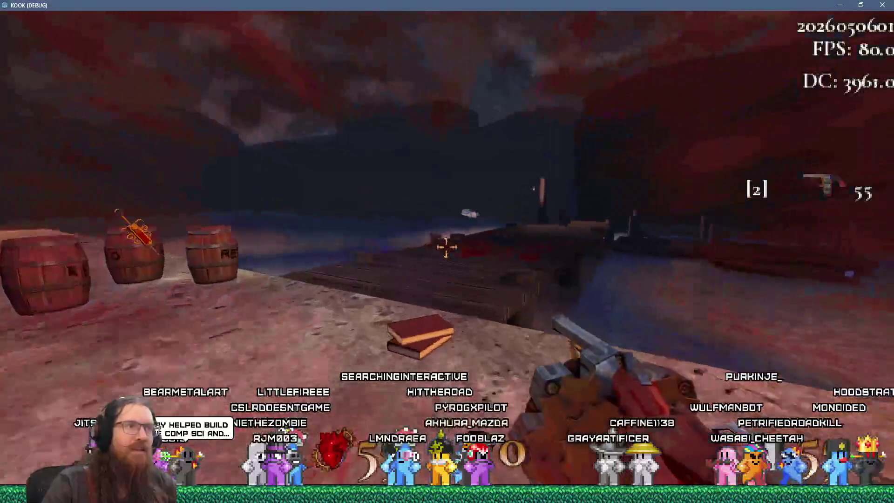
{"action": "key", "text": "grave"}
{"action": "type", "text": "q"}
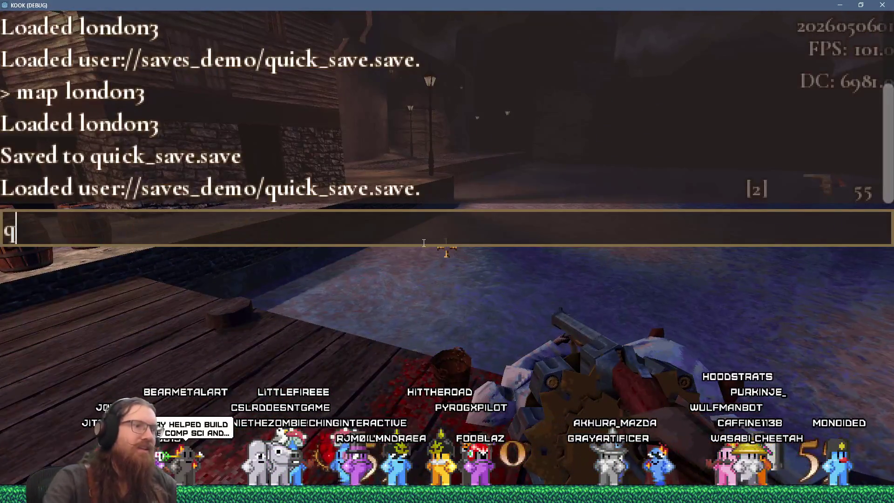
{"action": "key", "text": "Return"}
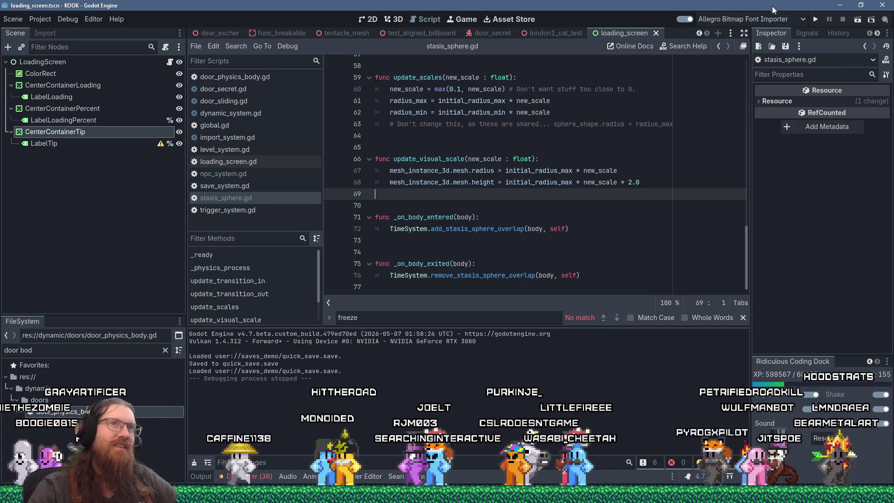
- Launch a new debug run, shoot the cultists on the dock and head into the brick alley
{"action": "left_click", "coordinate": [816, 19]}
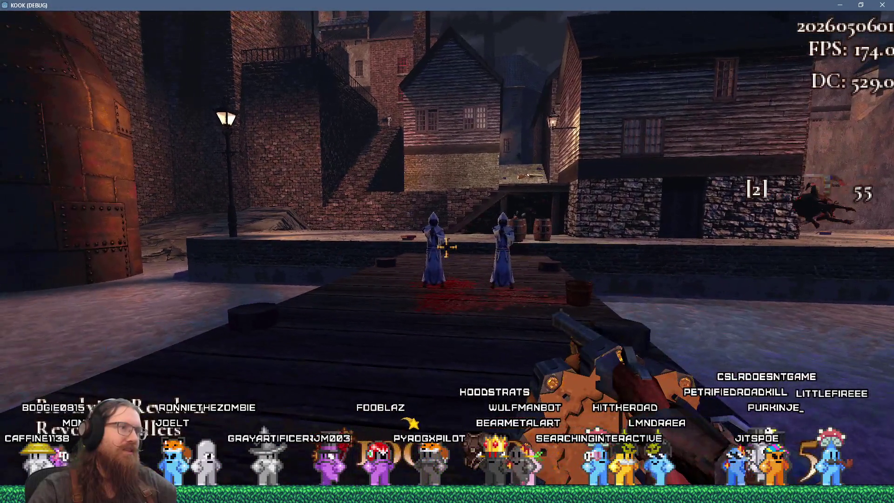
{"action": "left_click", "coordinate": [446, 247]}
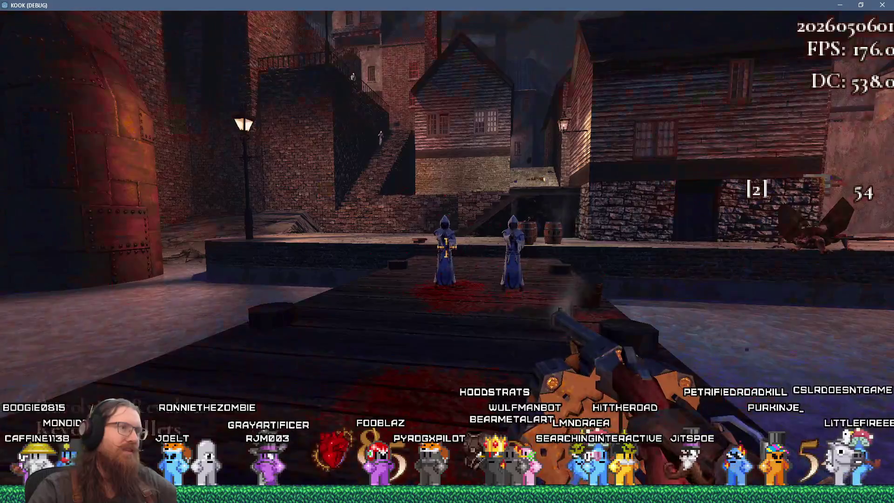
{"action": "left_click", "coordinate": [446, 247]}
{"action": "key", "text": "w"}
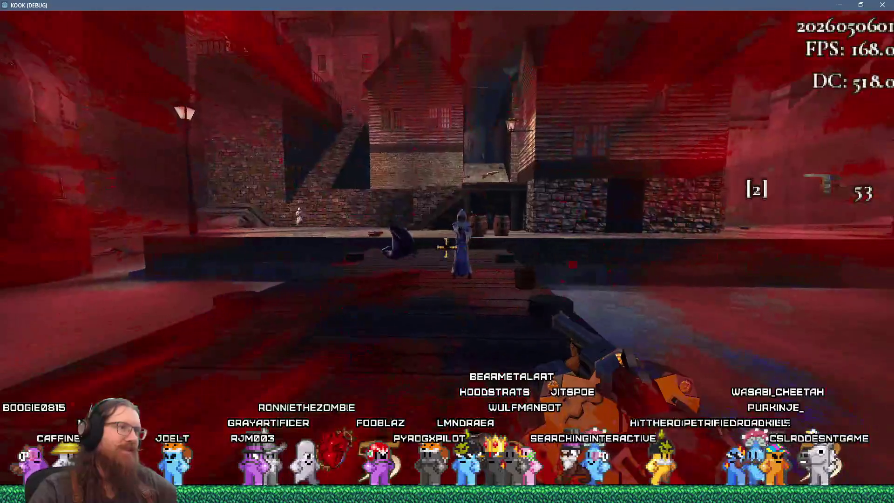
{"action": "key", "text": "w"}
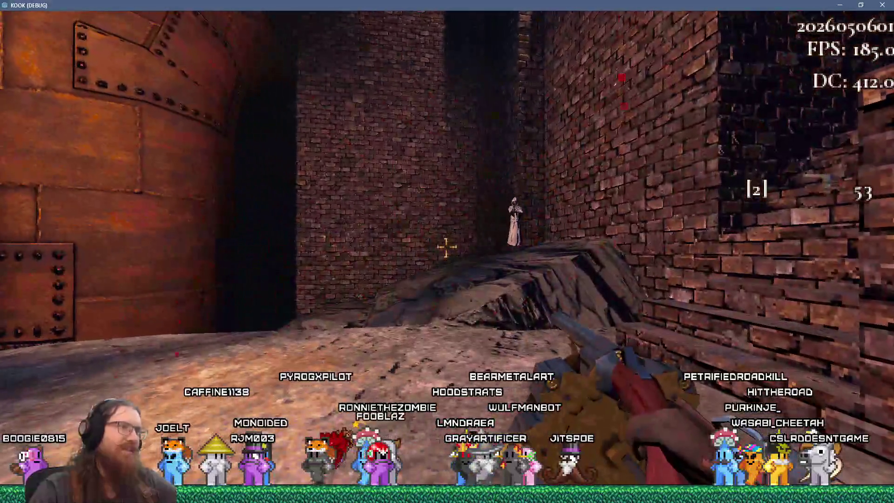
- Shoot the alley enemy, melee the red creature, then close the game window after dying
{"action": "left_click", "coordinate": [446, 248]}
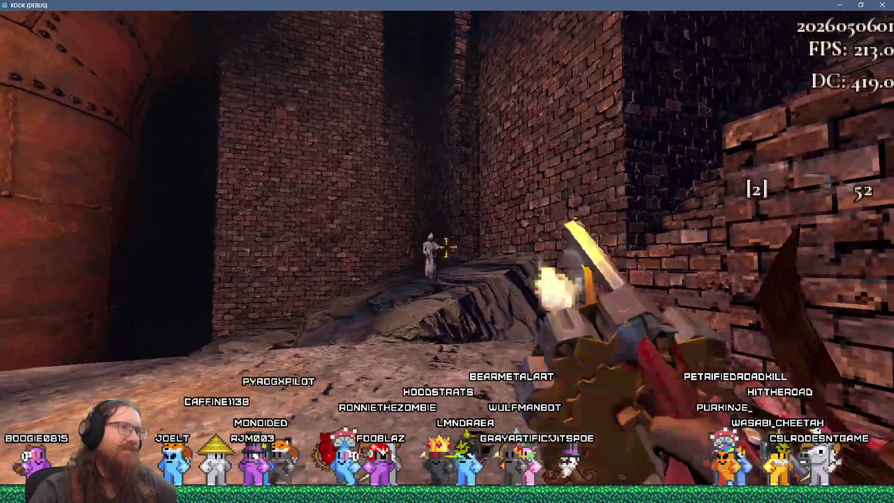
{"action": "left_click", "coordinate": [446, 247]}
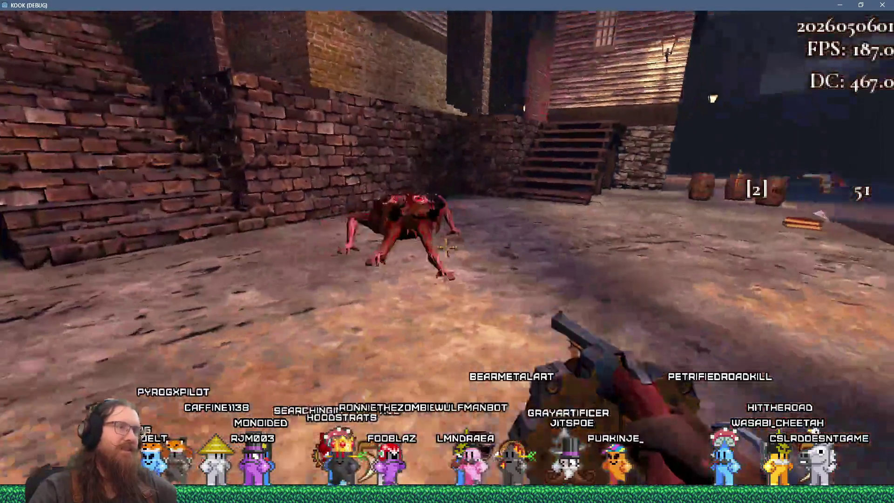
{"action": "right_click", "coordinate": [446, 247]}
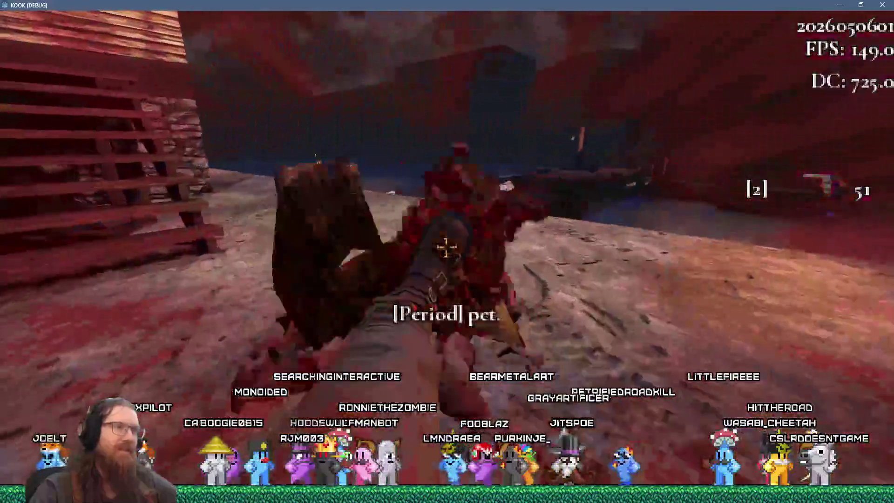
{"action": "right_click", "coordinate": [446, 247]}
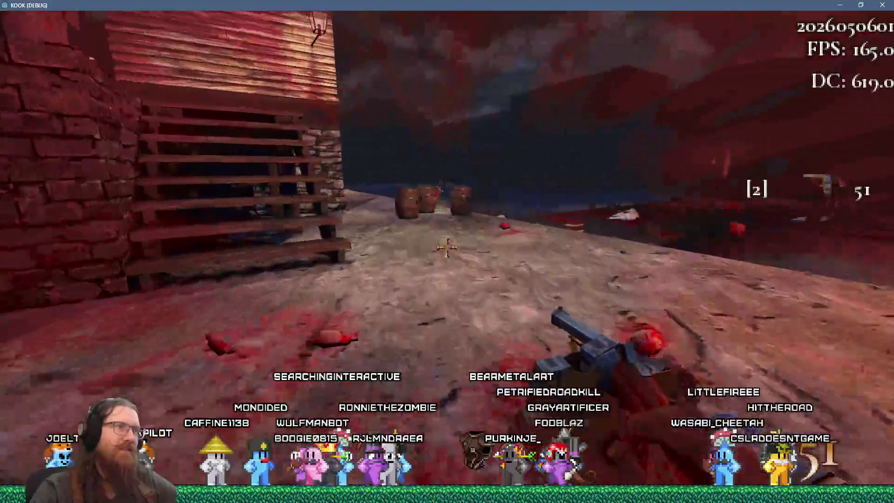
{"action": "left_click", "coordinate": [446, 247]}
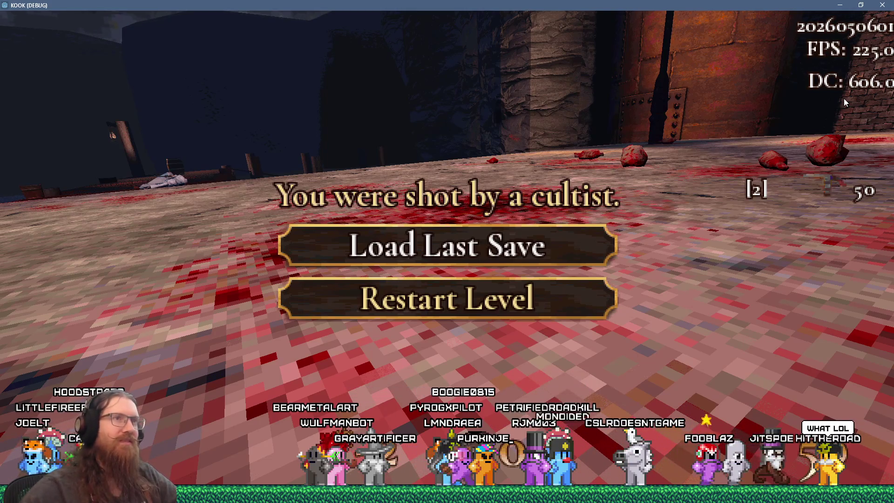
{"action": "left_click", "coordinate": [883, 5]}
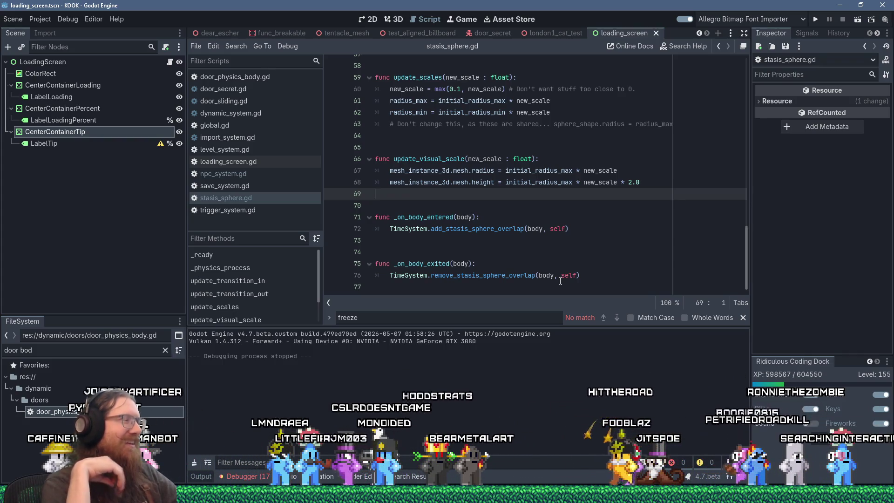
- Start another debug run and shoot the robed cultists while advancing along the dock
{"action": "left_click", "coordinate": [816, 19]}
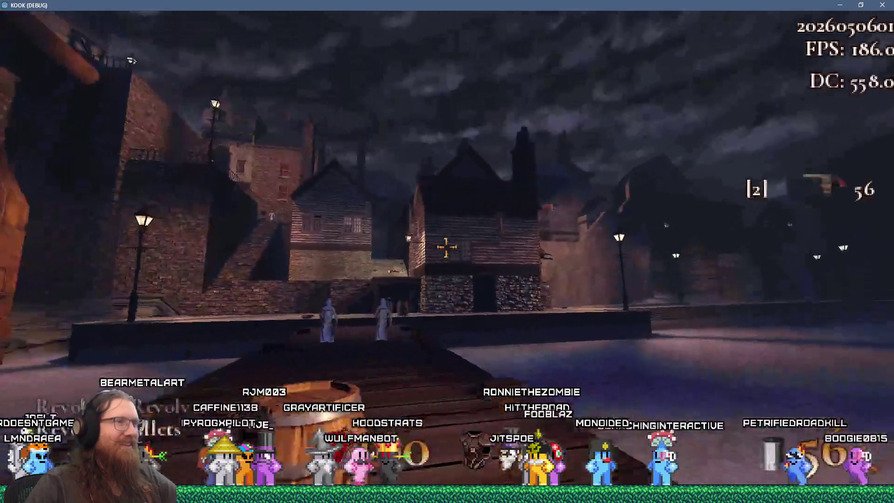
{"action": "left_click", "coordinate": [446, 247]}
{"action": "key", "text": "w"}
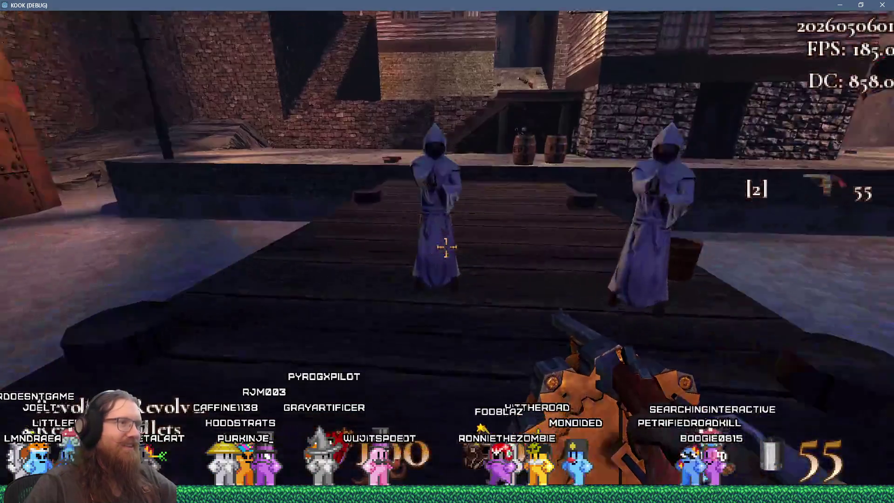
{"action": "left_click", "coordinate": [446, 247]}
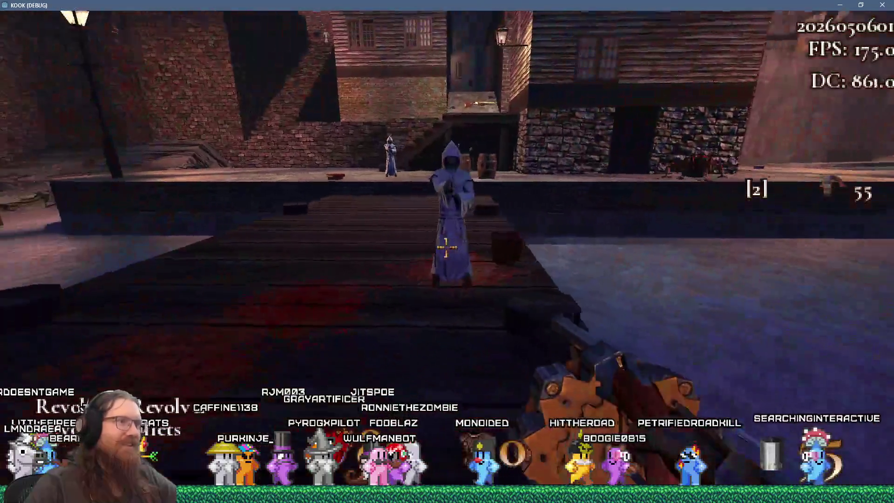
{"action": "left_click", "coordinate": [446, 246]}
- Finish the last cultist with the large gun, close the game after the blast death, and close the find bar
{"action": "key", "text": "3"}
{"action": "key", "text": "s"}
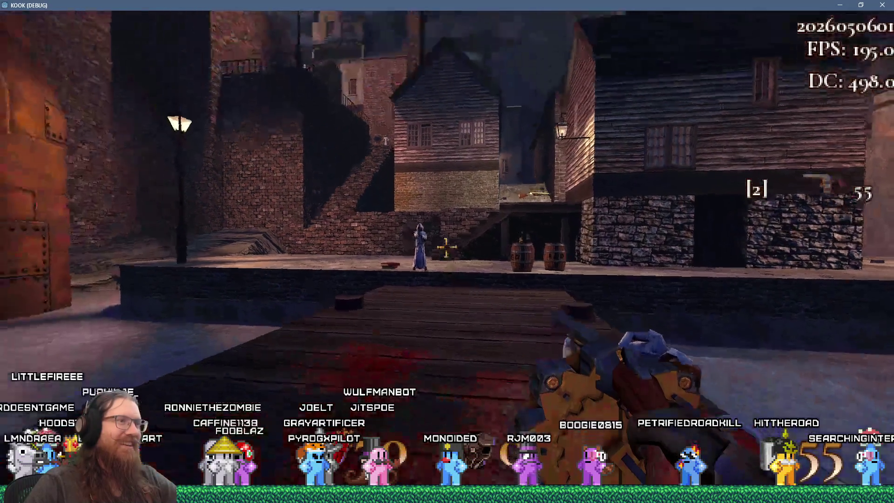
{"action": "left_click", "coordinate": [446, 247]}
{"action": "key", "text": "w"}
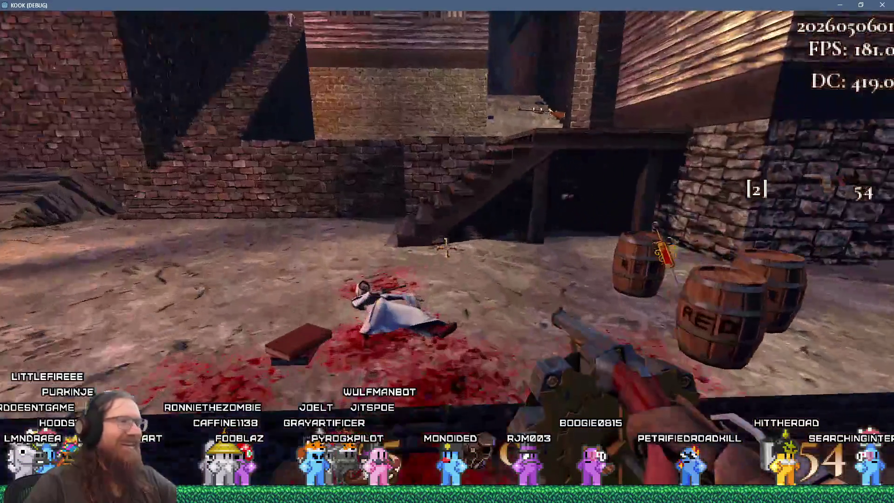
{"action": "key", "text": "w"}
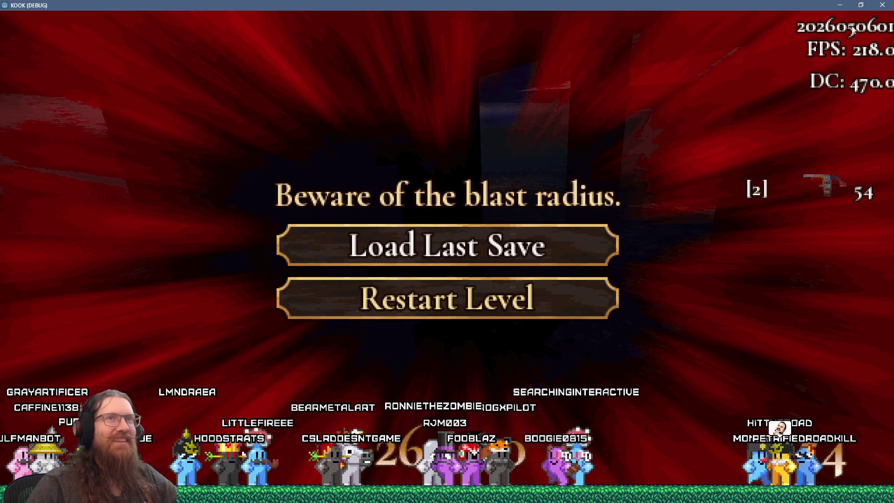
{"action": "left_click", "coordinate": [883, 5]}
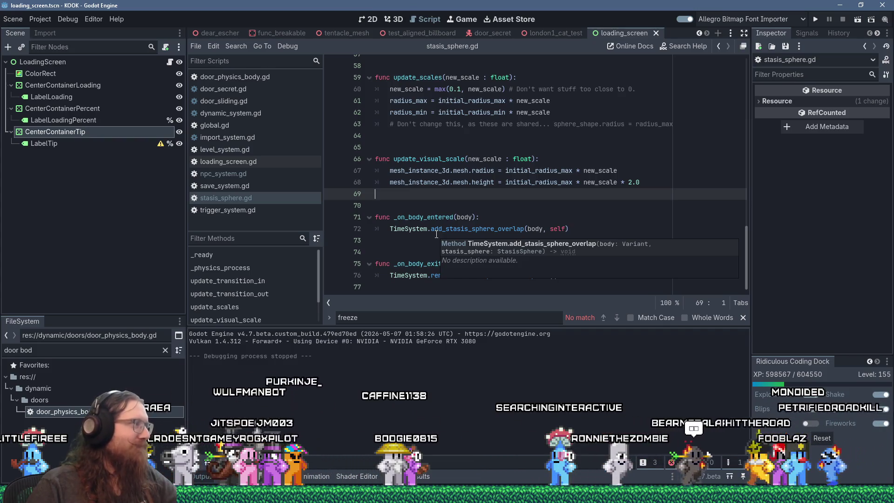
{"action": "left_click", "coordinate": [487, 244]}
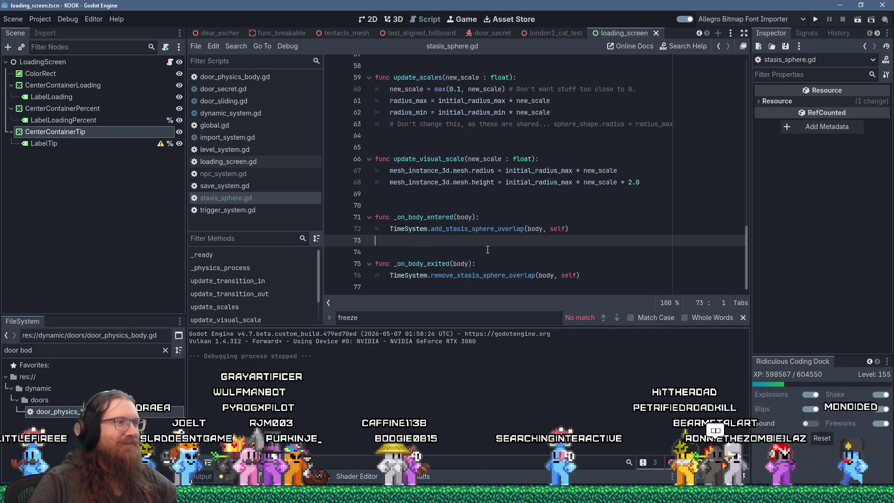
{"action": "left_click", "coordinate": [743, 320]}
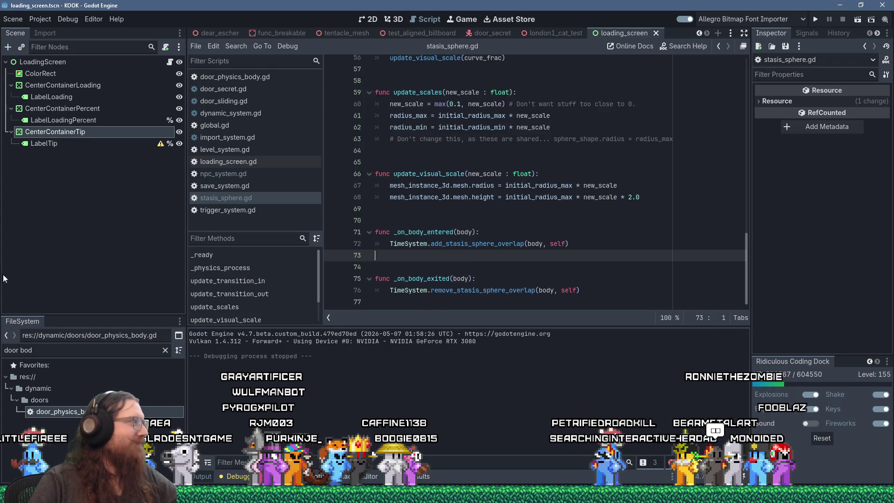
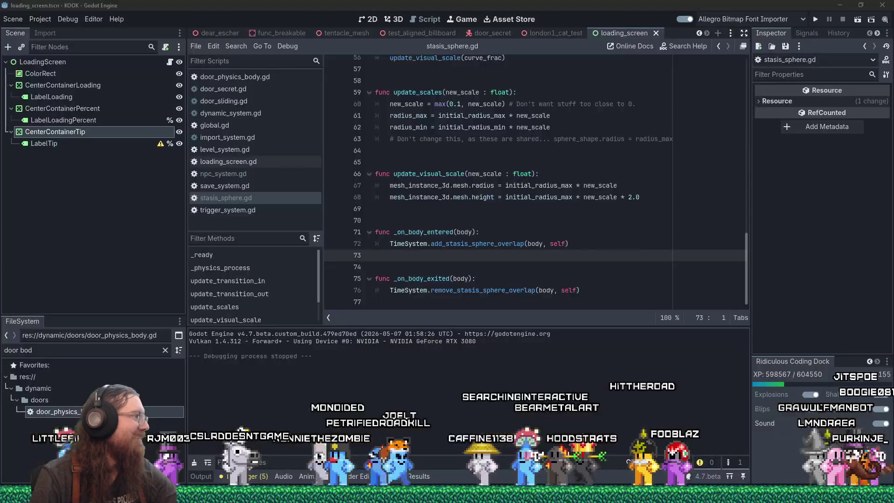
- Check the body surf line in the kook_todo.txt notes, then return to the Godot script
{"action": "left_click", "coordinate": [503, 270]}
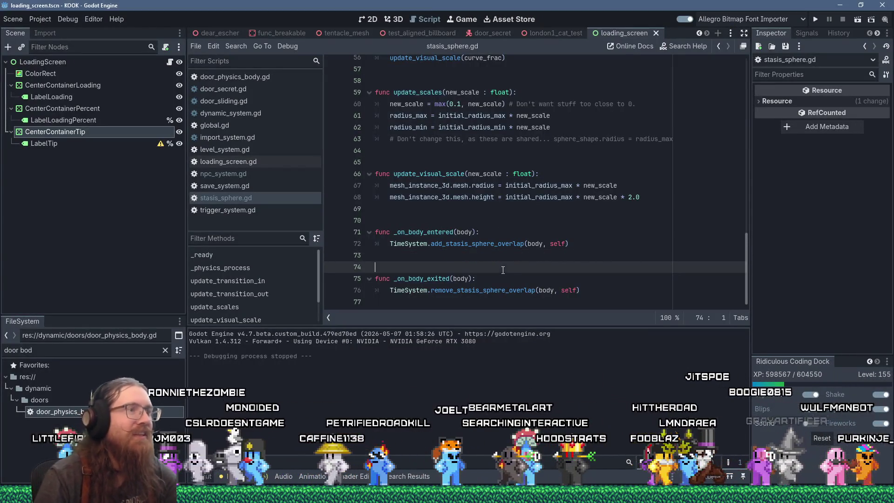
{"action": "key", "text": "alt+Tab"}
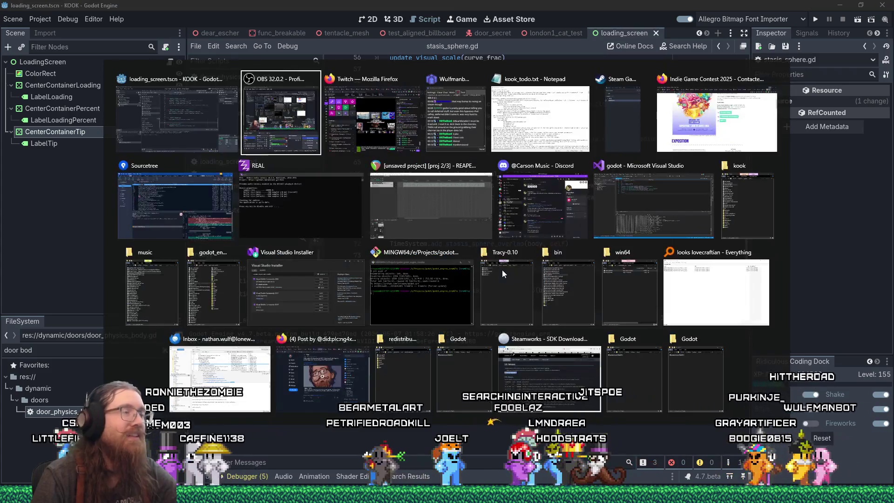
{"action": "key", "text": "alt+shift+Tab"}
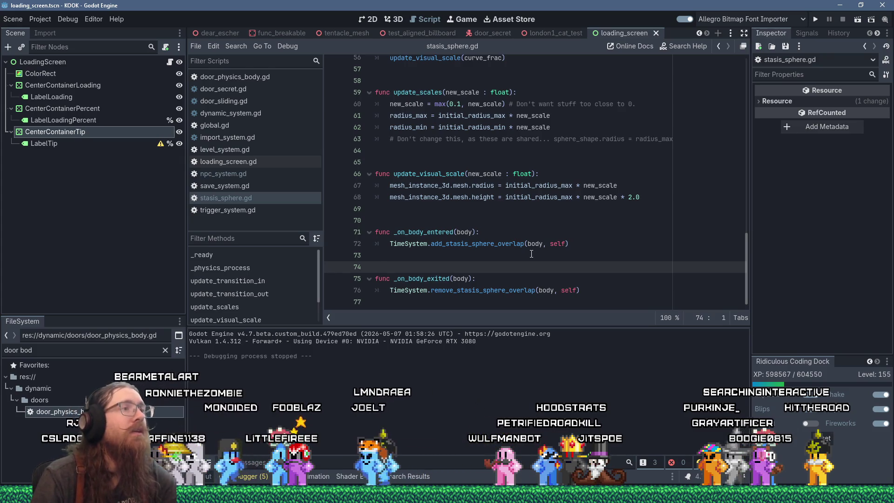
{"action": "scroll", "coordinate": [531, 253], "scroll_direction": "up", "scroll_amount": 10}
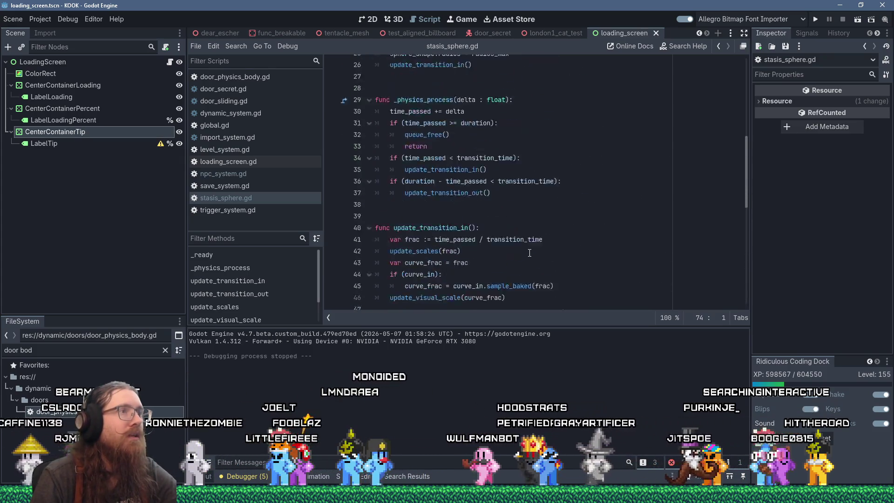
{"action": "scroll", "coordinate": [529, 253], "scroll_direction": "up", "scroll_amount": 9}
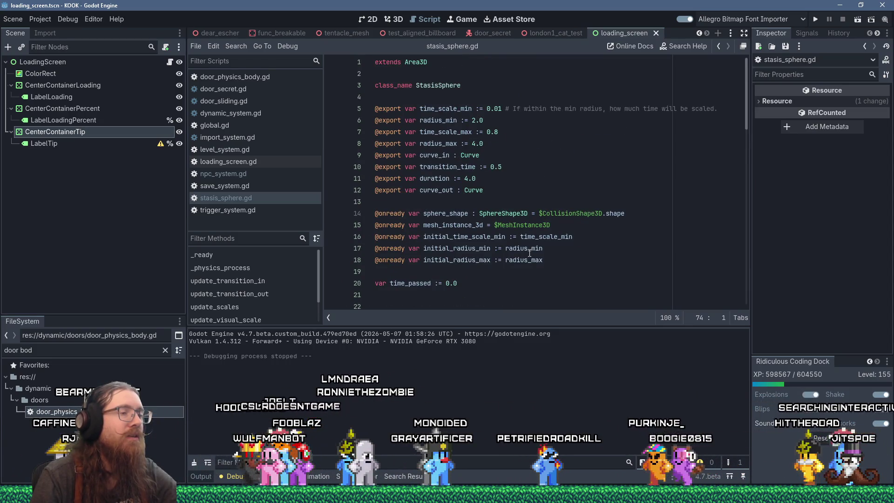
{"action": "key", "text": "alt+Tab"}
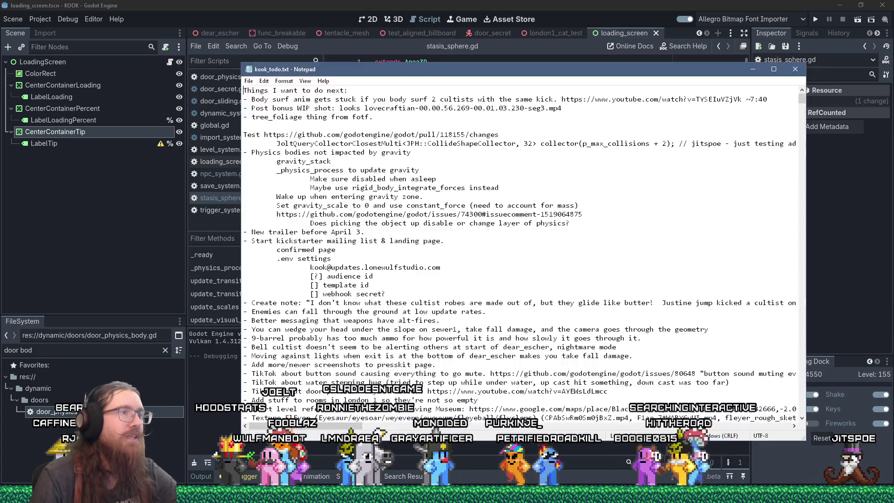
{"action": "triple_click", "coordinate": [244, 100]}
{"action": "left_click", "coordinate": [399, 4]}
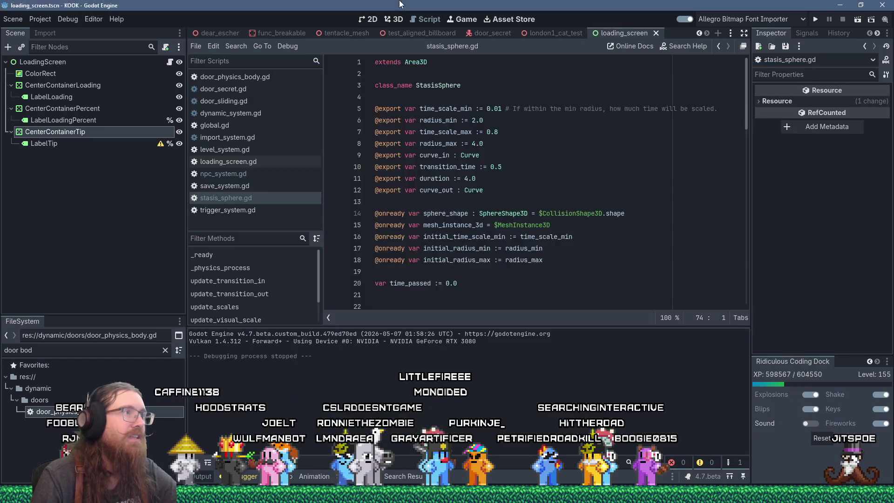
{"action": "left_click", "coordinate": [458, 213]}
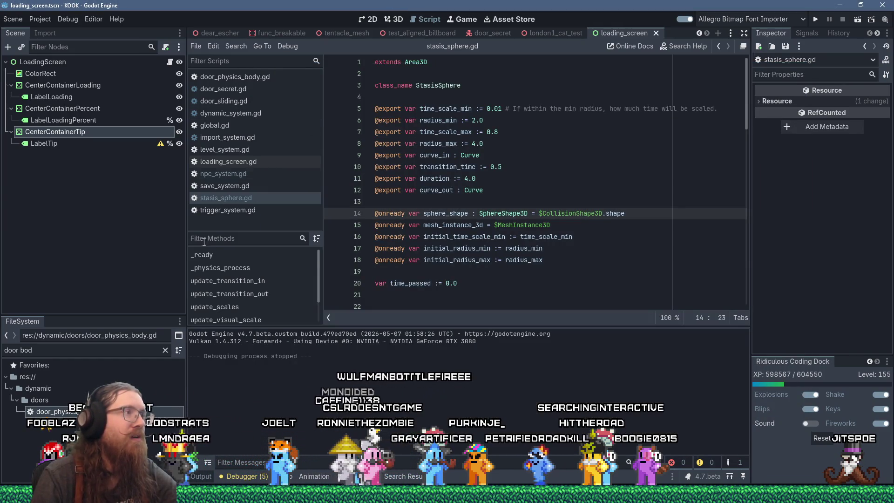
- Open Find in Files, cancel it, and filter the FileSystem dock to player_system.gd
{"action": "left_click", "coordinate": [236, 47]}
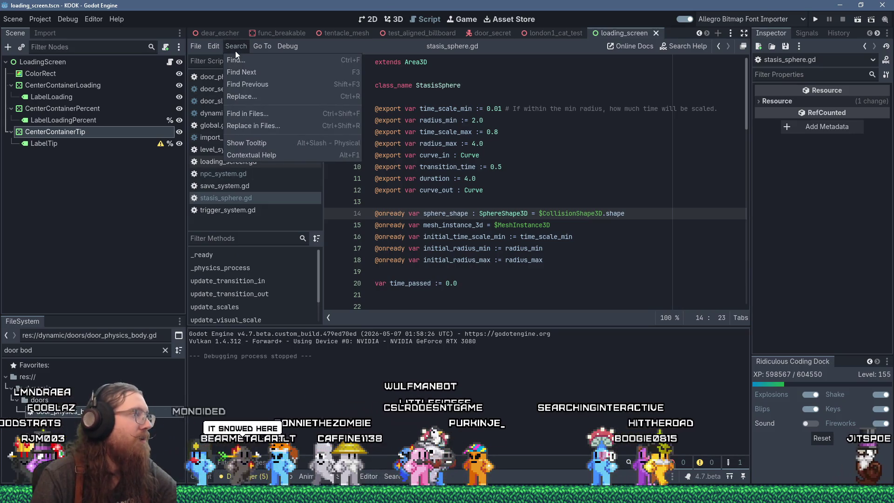
{"action": "left_click", "coordinate": [258, 114]}
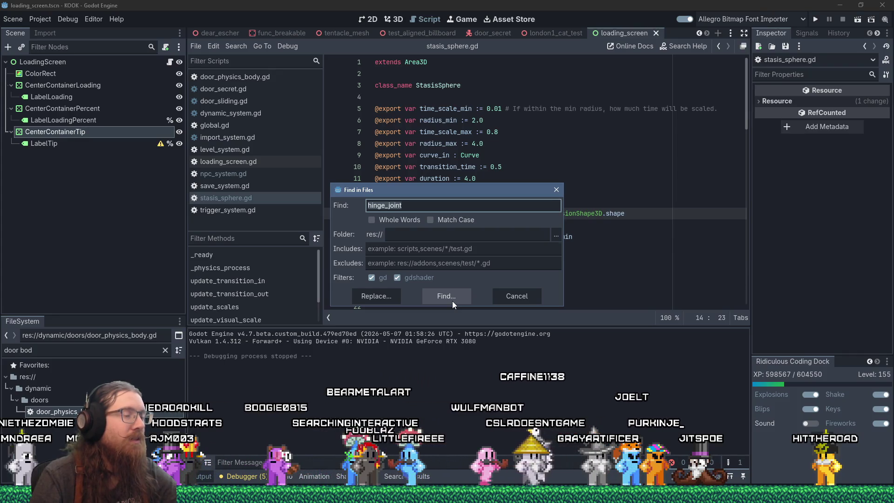
{"action": "left_click", "coordinate": [554, 191]}
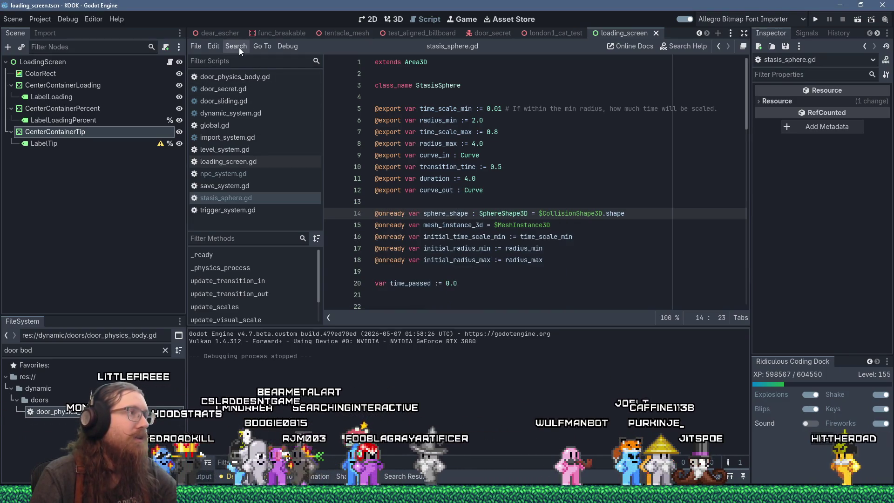
{"action": "triple_click", "coordinate": [57, 353]}
{"action": "type", "text": "player_sy"}
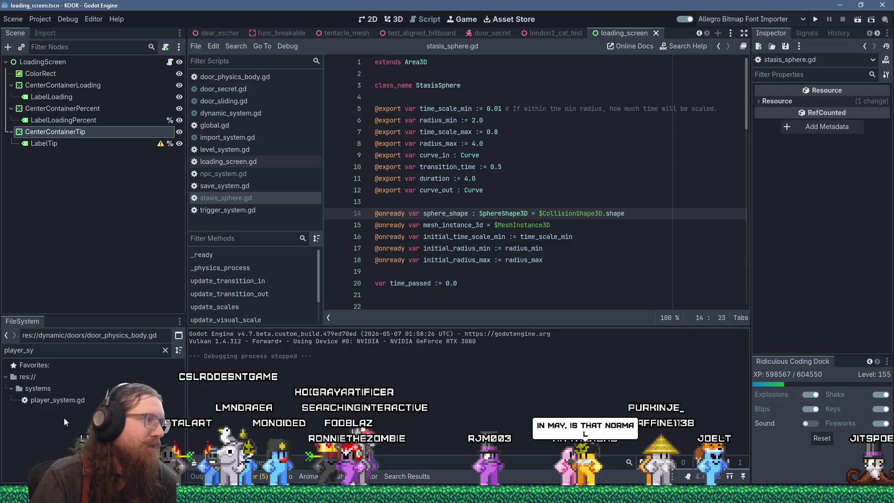
- Open player_system.gd, close the other scripts, and search it for 'freeze'
{"action": "double_click", "coordinate": [65, 399]}
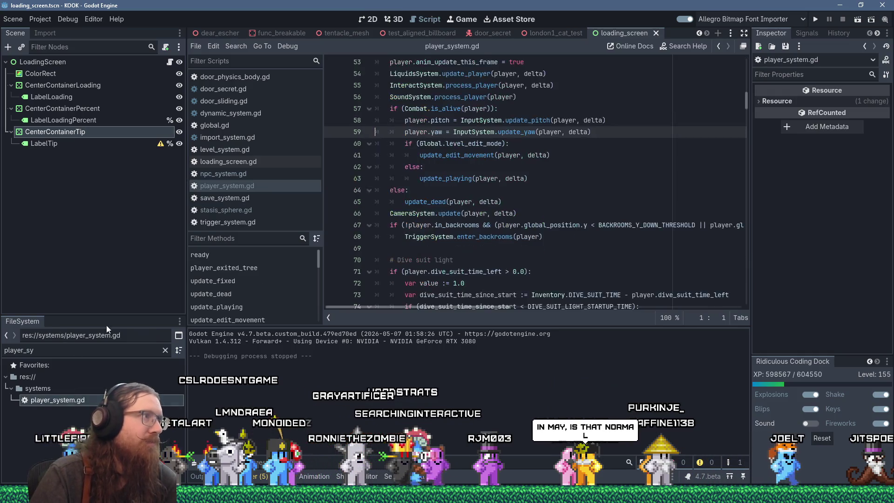
{"action": "right_click", "coordinate": [231, 186]}
{"action": "left_click", "coordinate": [279, 228]}
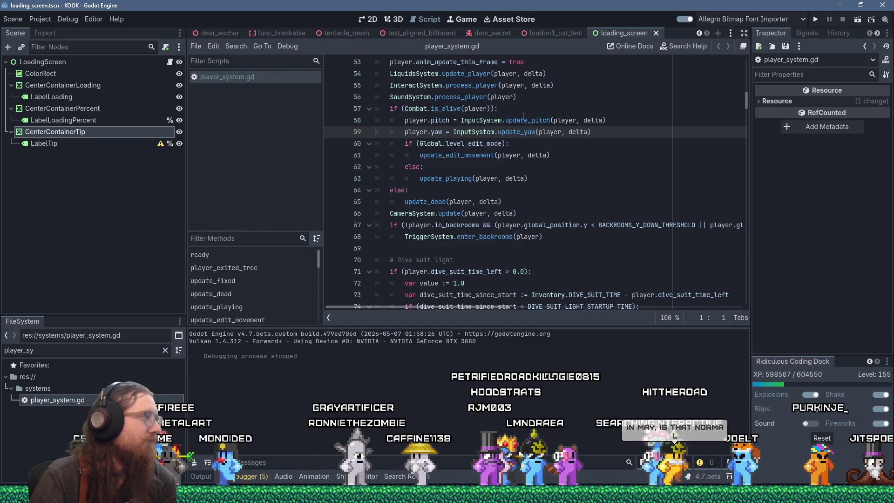
{"action": "left_click", "coordinate": [544, 85]}
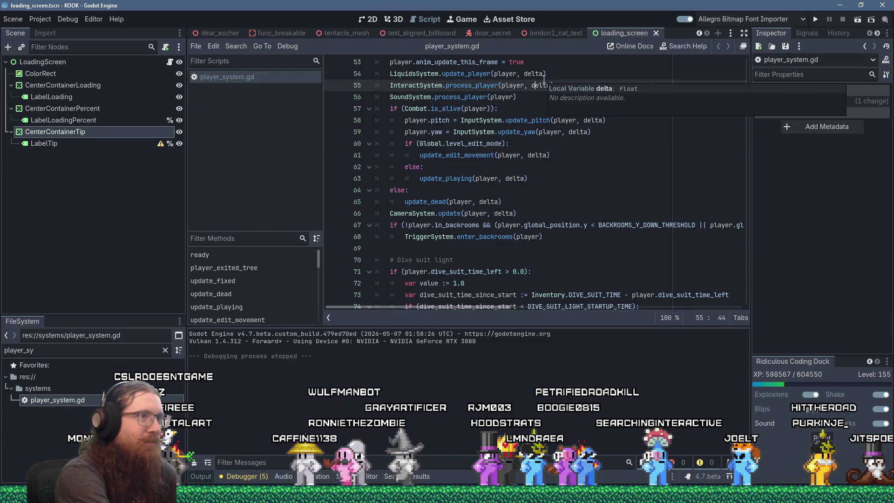
{"action": "key", "text": "ctrl+f"}
{"action": "type", "text": "freeze"}
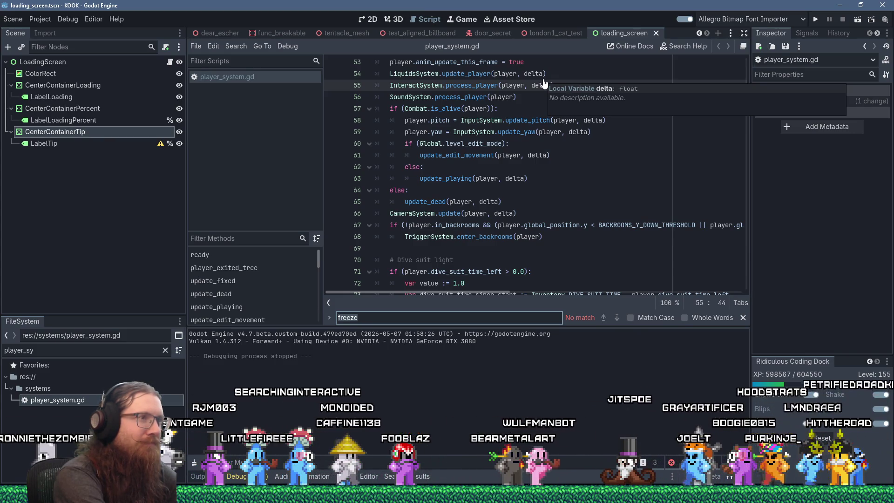
- Search for 'body_surf' and step through its matches up to line 172
{"action": "key", "text": "ctrl+f"}
{"action": "type", "text": "body_surf"}
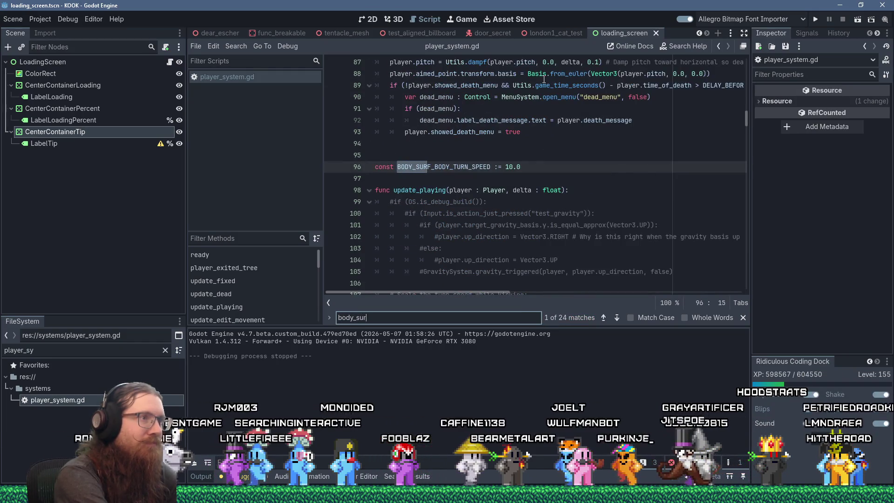
{"action": "key", "text": "Return"}
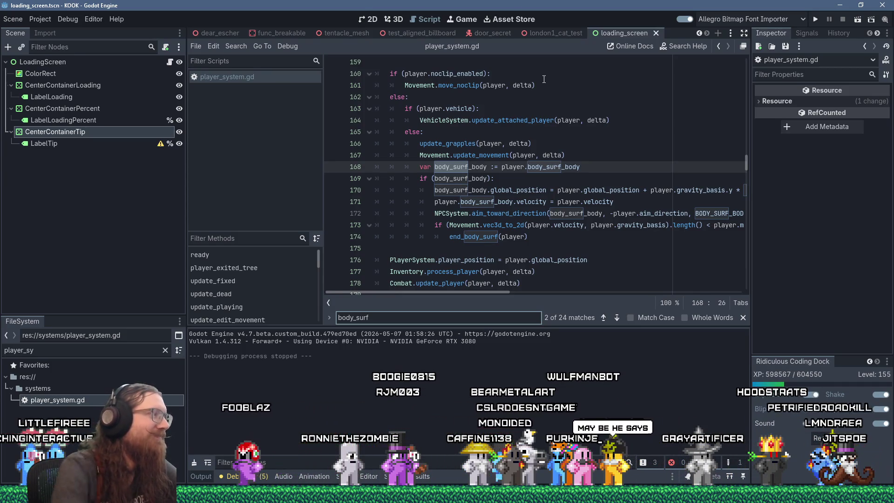
{"action": "scroll", "coordinate": [501, 126], "scroll_direction": "up", "scroll_amount": 8}
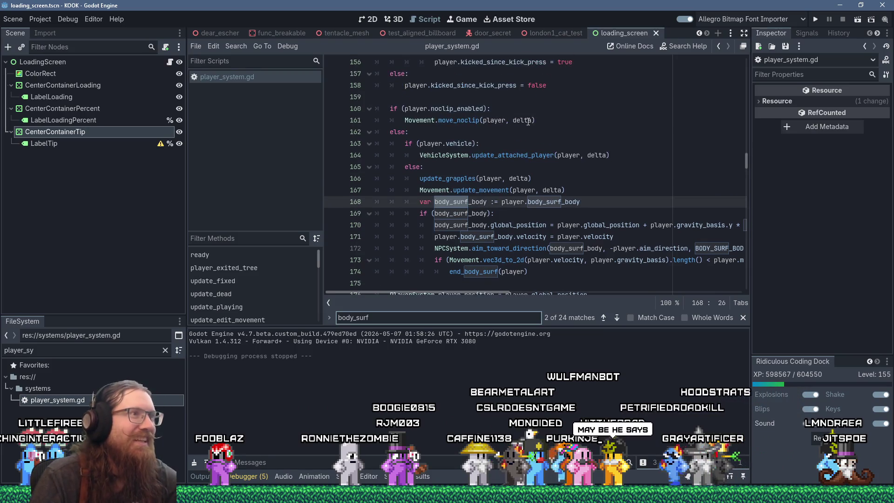
{"action": "scroll", "coordinate": [519, 108], "scroll_direction": "down", "scroll_amount": 8}
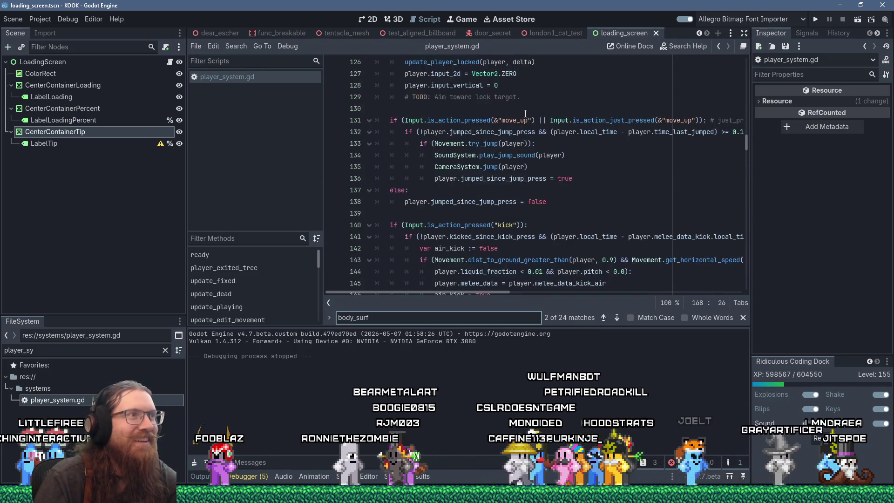
{"action": "left_click", "coordinate": [513, 102]}
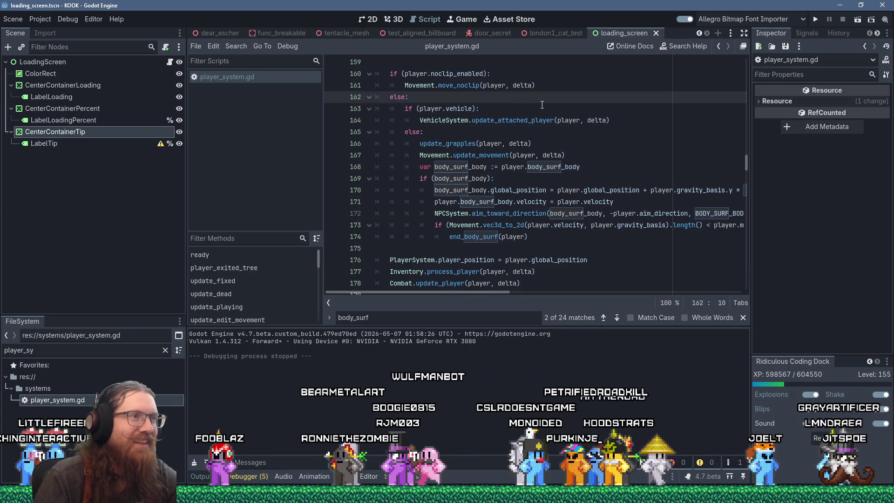
{"action": "key", "text": "F3"}
{"action": "key", "text": "F3"}
{"action": "key", "text": "F3"}
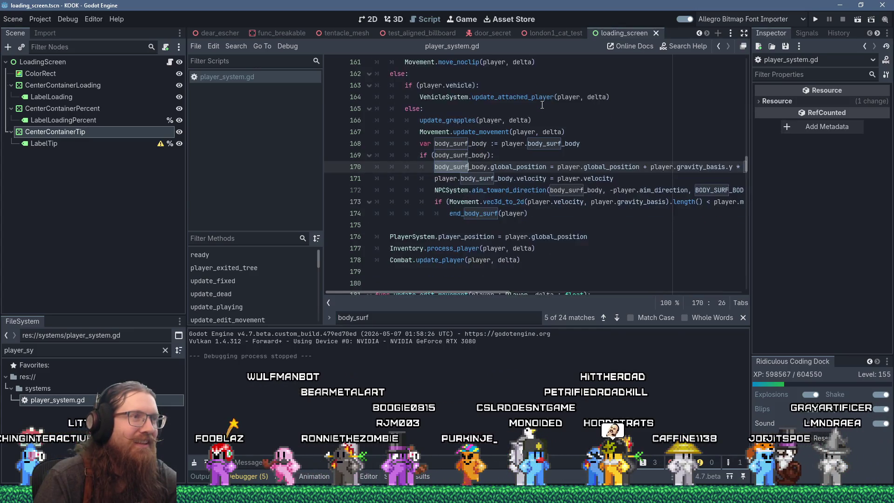
{"action": "key", "text": "F3"}
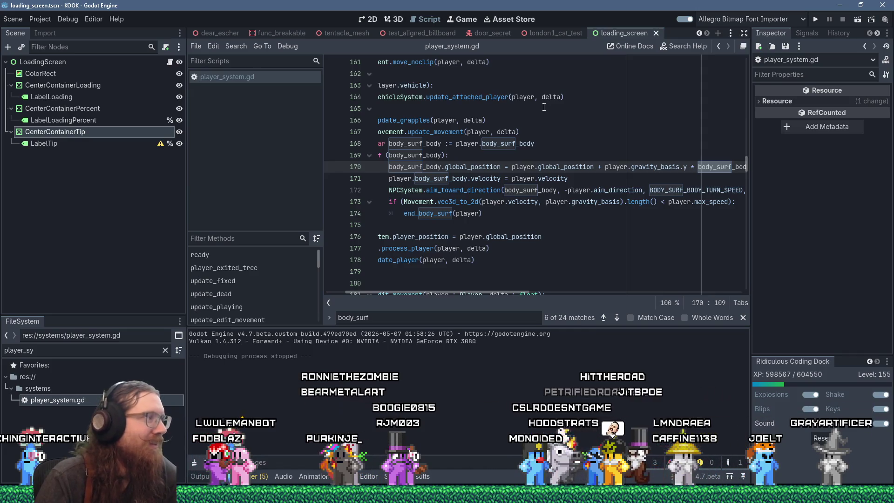
{"action": "key", "text": "F3"}
{"action": "key", "text": "F3"}
{"action": "key", "text": "F3"}
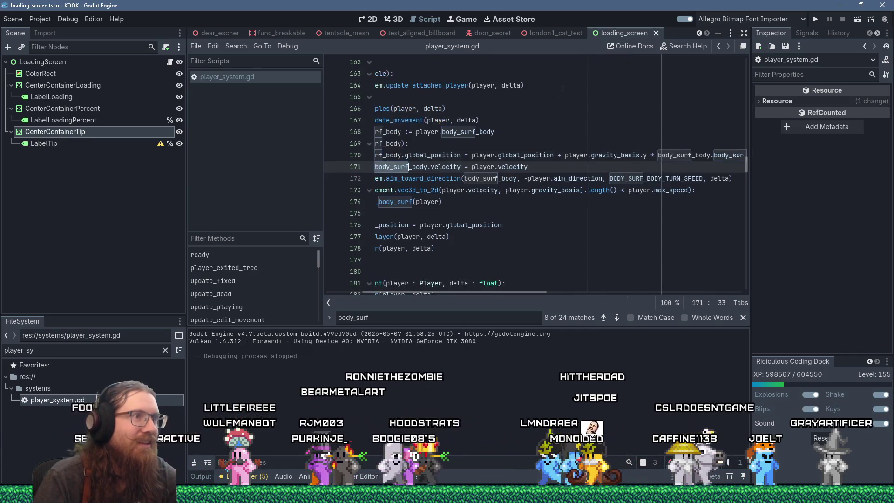
- Step on to the body_surf constants and the start_body_surf function near line 270
{"action": "scroll", "coordinate": [518, 293], "scroll_direction": "left", "scroll_amount": 5}
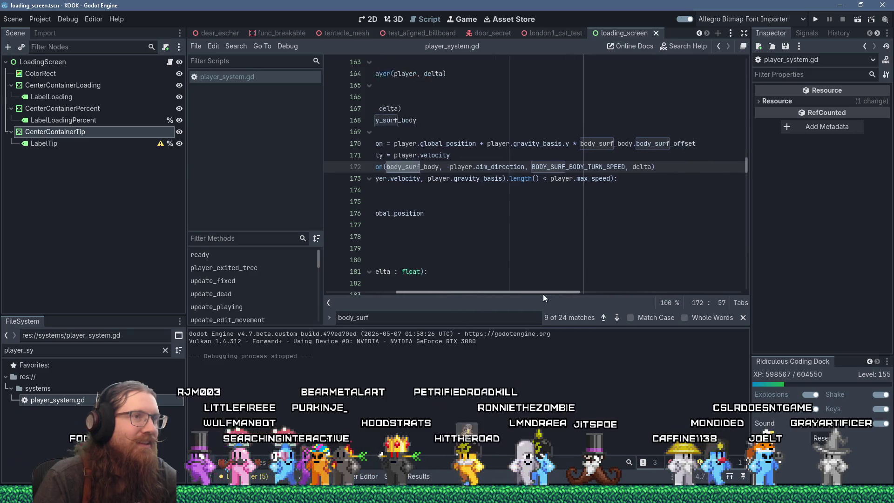
{"action": "scroll", "coordinate": [431, 239], "scroll_direction": "up", "scroll_amount": 1}
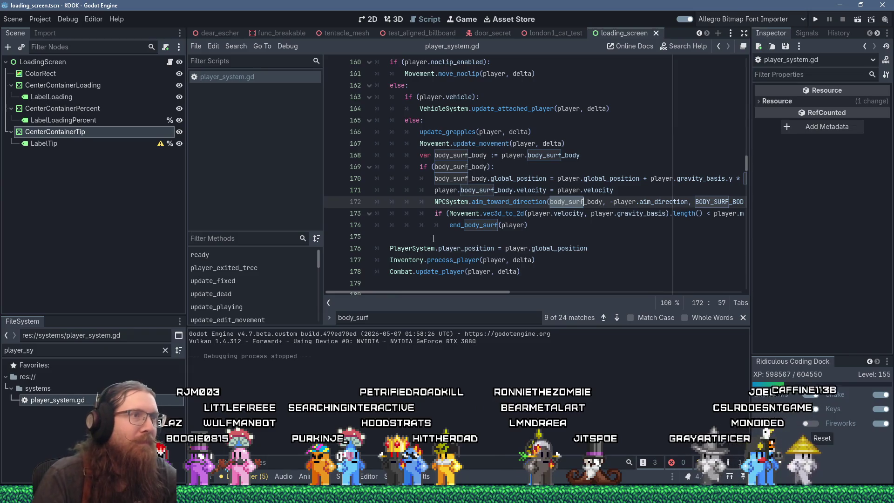
{"action": "scroll", "coordinate": [489, 261], "scroll_direction": "up", "scroll_amount": 1}
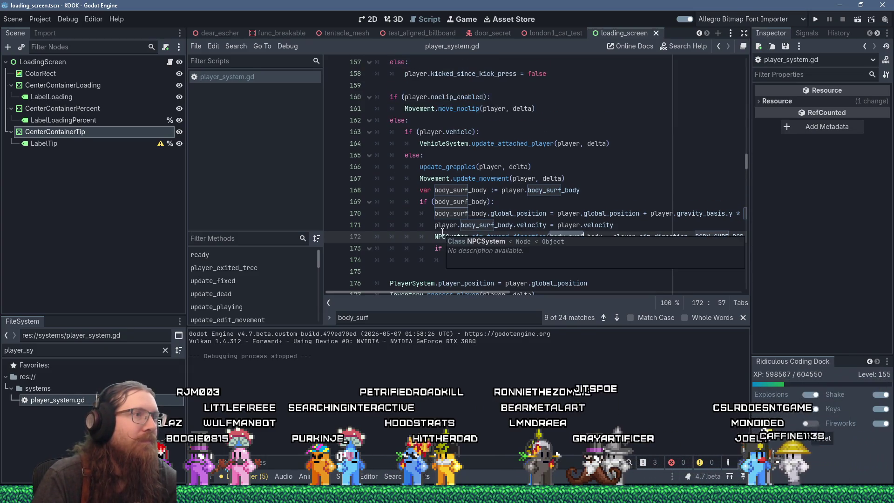
{"action": "scroll", "coordinate": [443, 232], "scroll_direction": "up", "scroll_amount": 20}
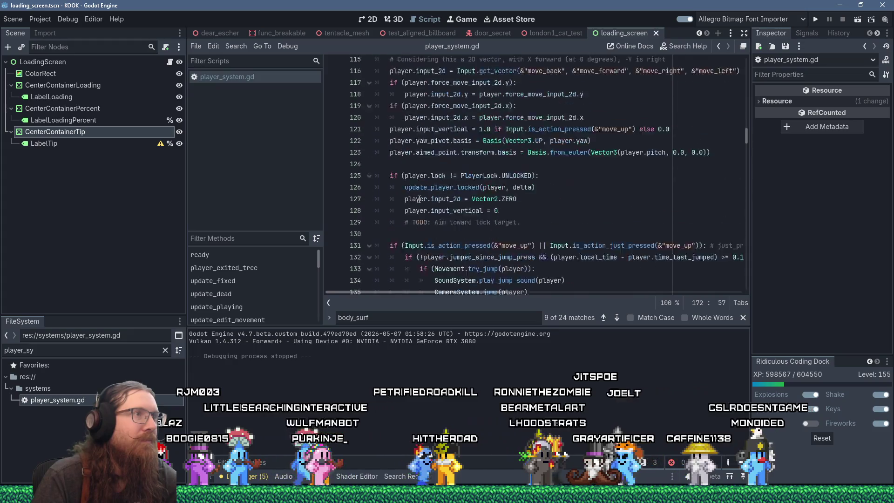
{"action": "scroll", "coordinate": [419, 199], "scroll_direction": "down", "scroll_amount": 18}
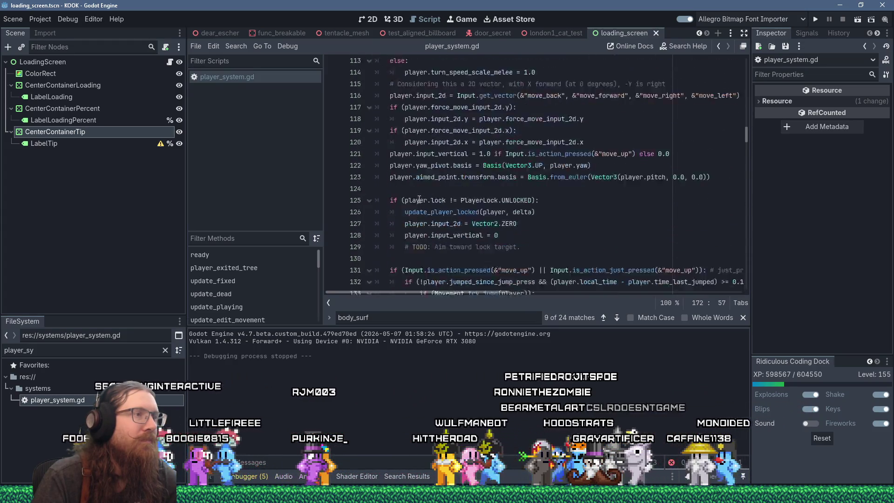
{"action": "scroll", "coordinate": [419, 199], "scroll_direction": "down", "scroll_amount": 4}
{"action": "scroll", "coordinate": [424, 196], "scroll_direction": "up", "scroll_amount": 3}
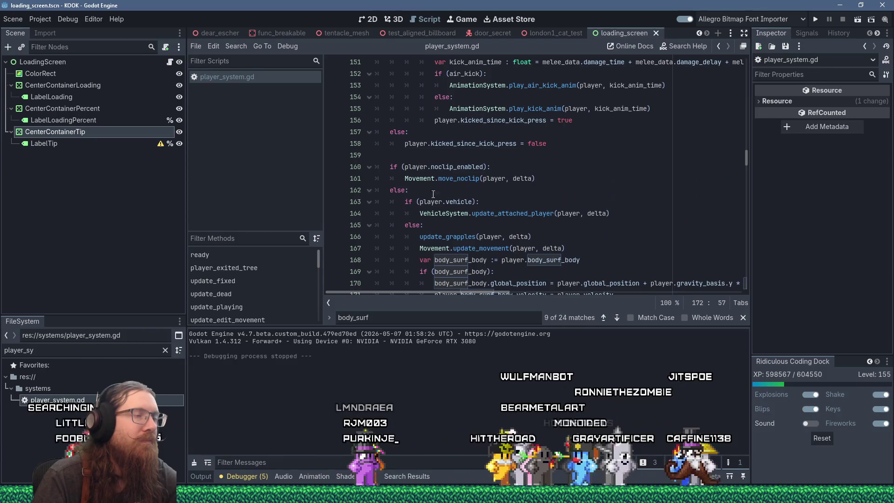
{"action": "key", "text": "F3"}
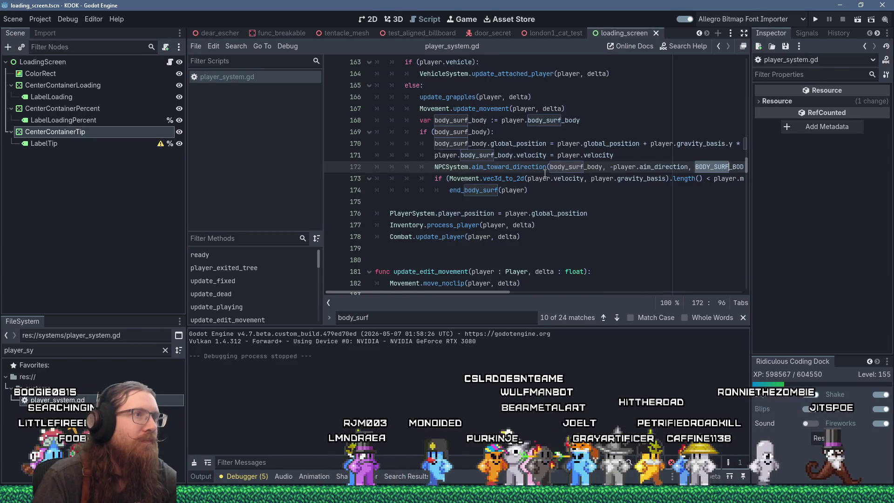
{"action": "key", "text": "F3"}
{"action": "key", "text": "F3"}
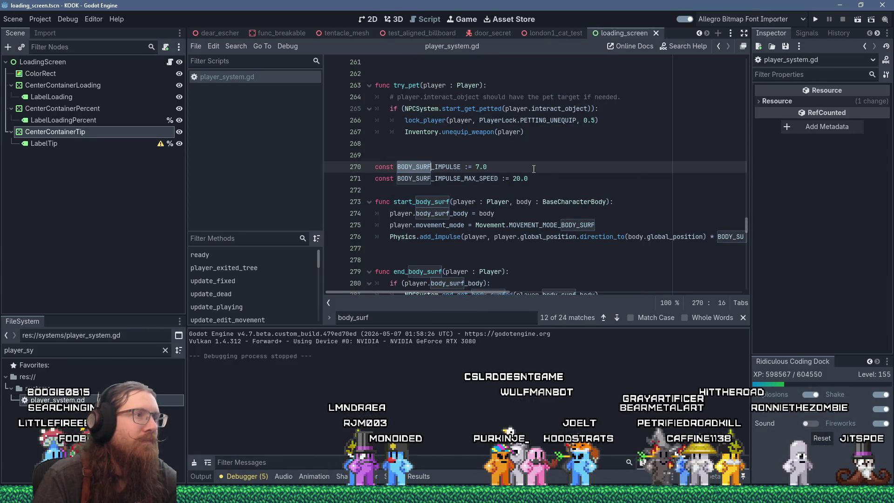
{"action": "left_click", "coordinate": [504, 213]}
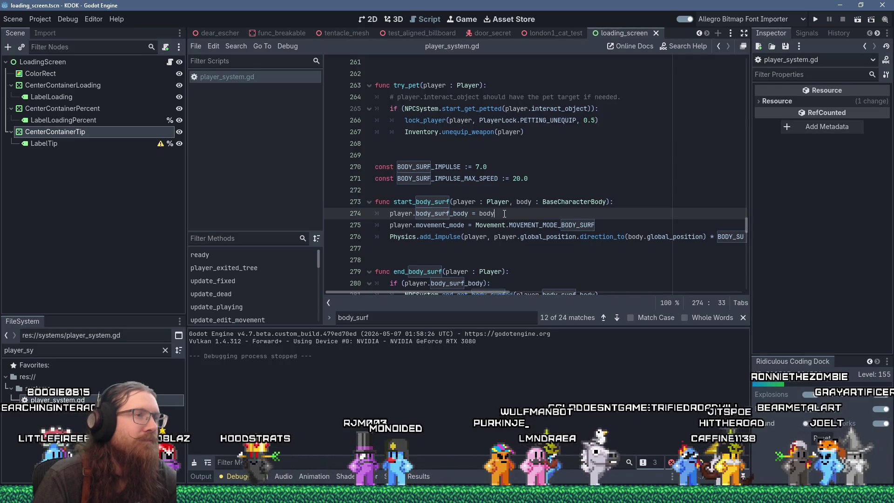
- Add a new line in start_body_surf referencing player.body_surf_body
{"action": "left_click", "coordinate": [624, 199]}
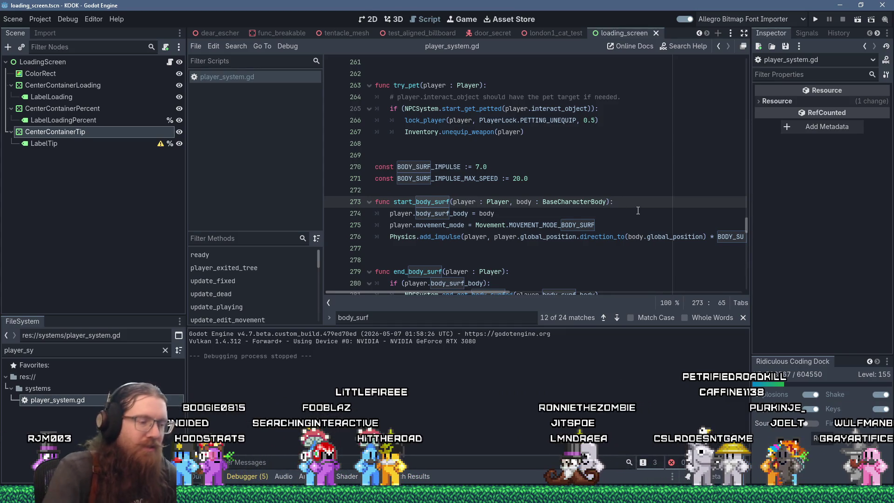
{"action": "key", "text": "Return"}
{"action": "type", "text": "if ("}
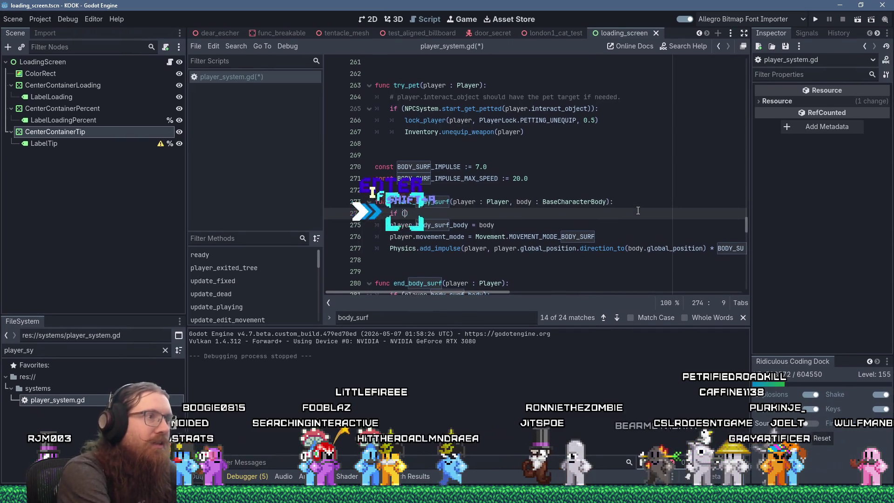
{"action": "type", "text": "play"}
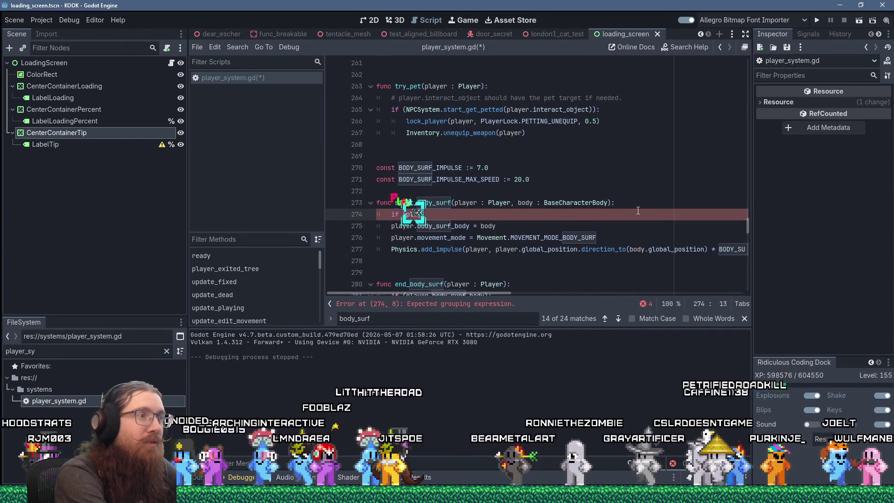
{"action": "type", "text": "er.body_surf-"}
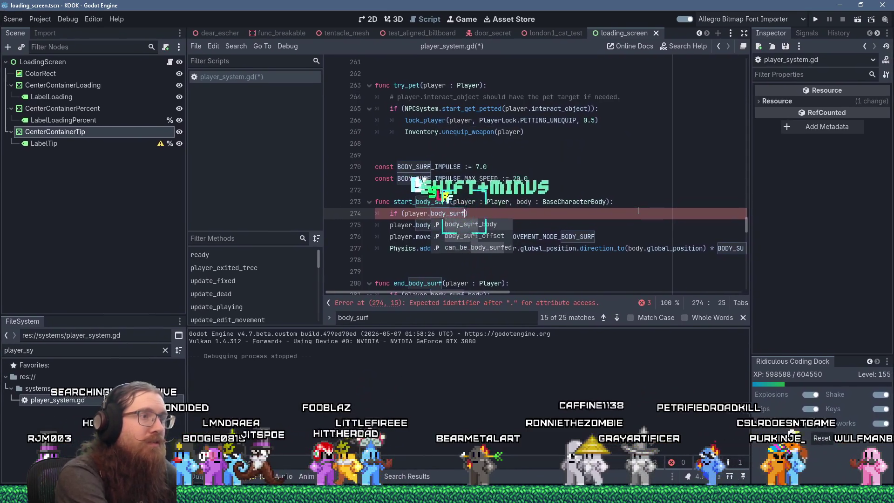
{"action": "key", "text": "BackSpace"}
{"action": "type", "text": "f"}
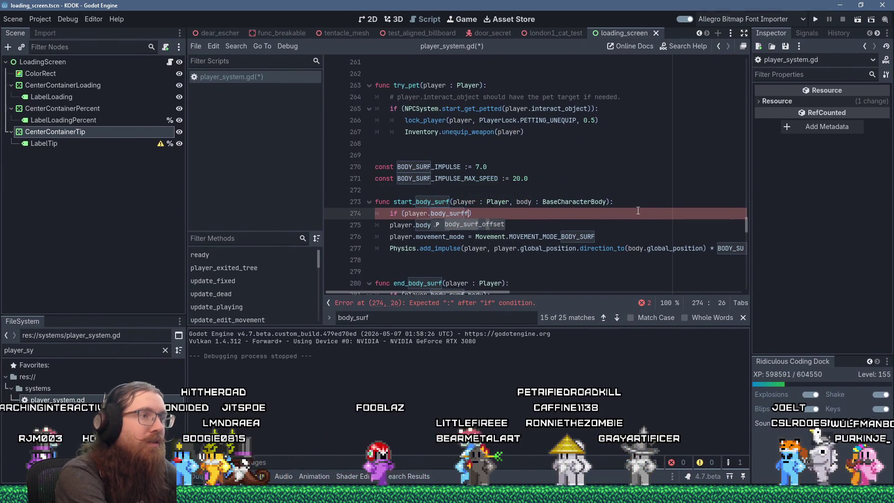
{"action": "key", "text": "BackSpace"}
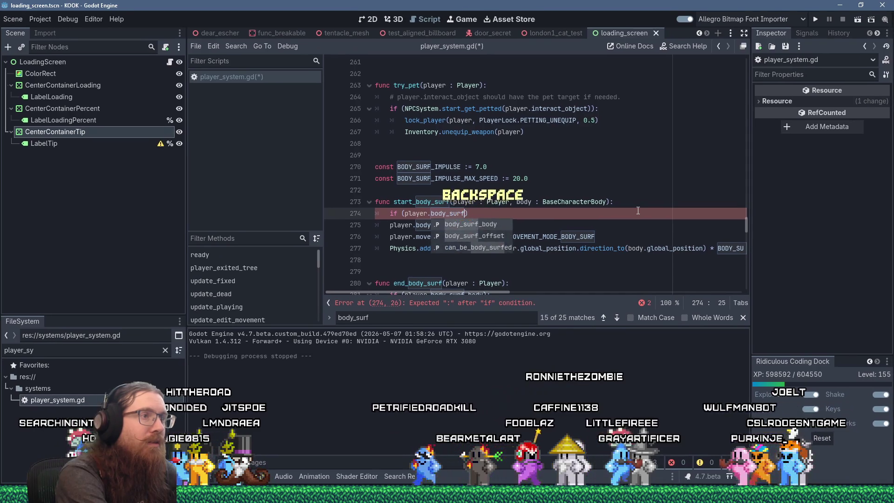
{"action": "type", "text": "_body"}
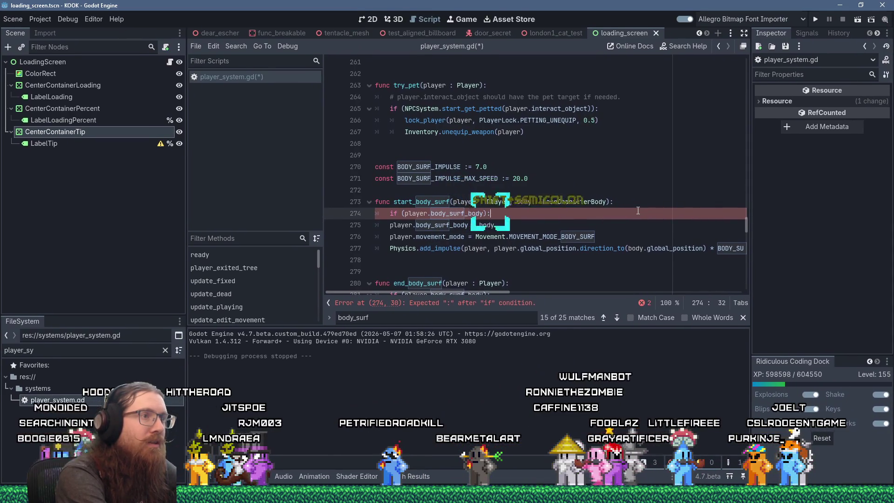
- Add a comment above it: already body surfing something, so kill the other
{"action": "key", "text": "Up"}
{"action": "key", "text": "Return"}
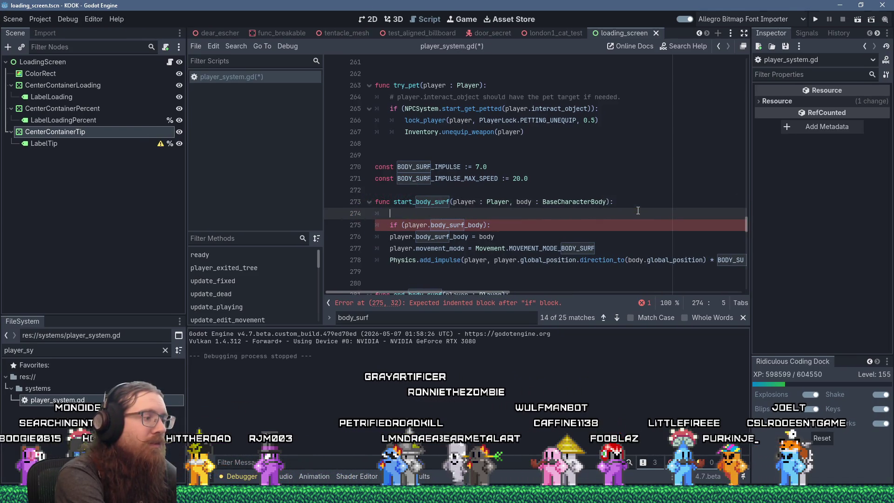
{"action": "type", "text": "# We alr"}
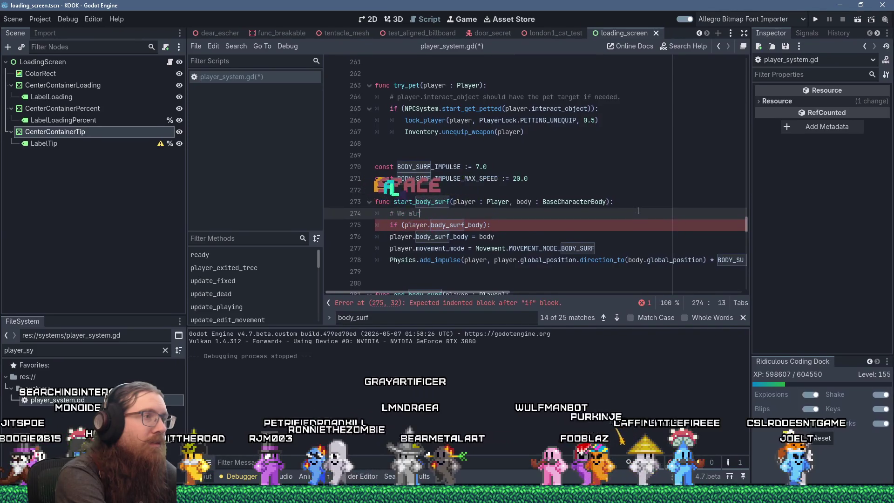
{"action": "key", "text": "BackSpace"}
{"action": "key", "text": "BackSpace"}
{"action": "key", "text": "BackSpace"}
{"action": "type", "text": "'re already "}
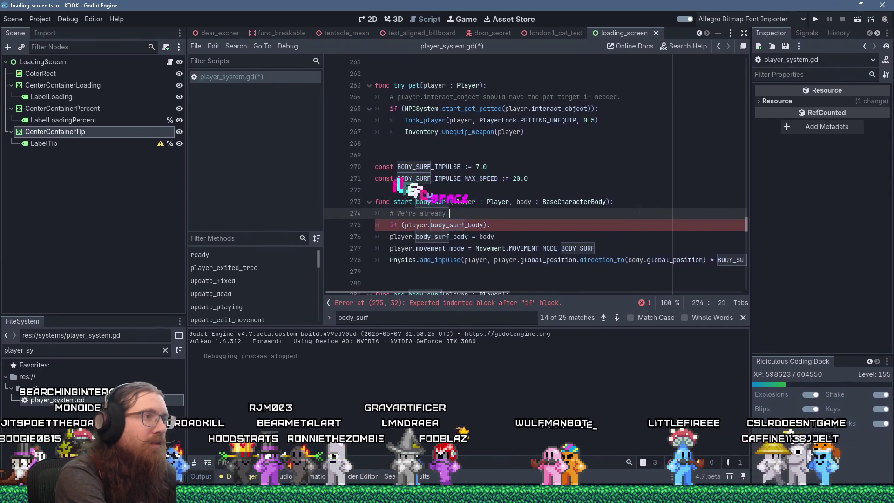
{"action": "type", "text": "body surfing something"}
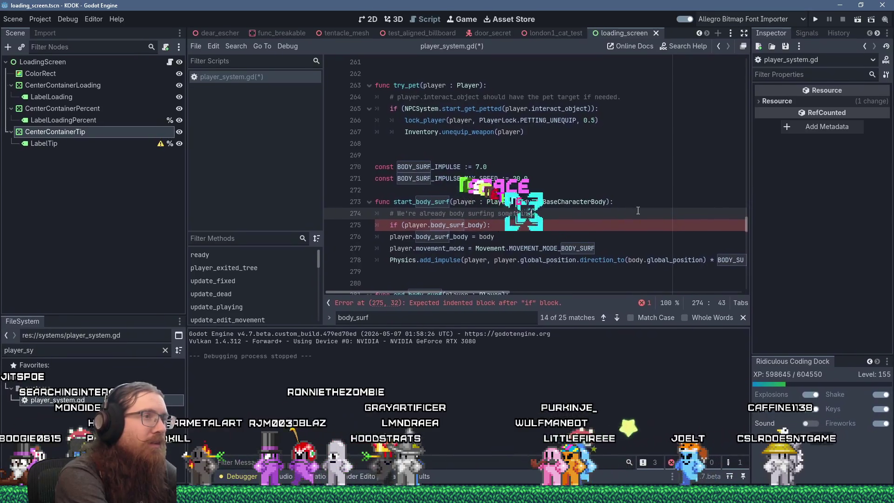
{"action": "type", "text": " so "}
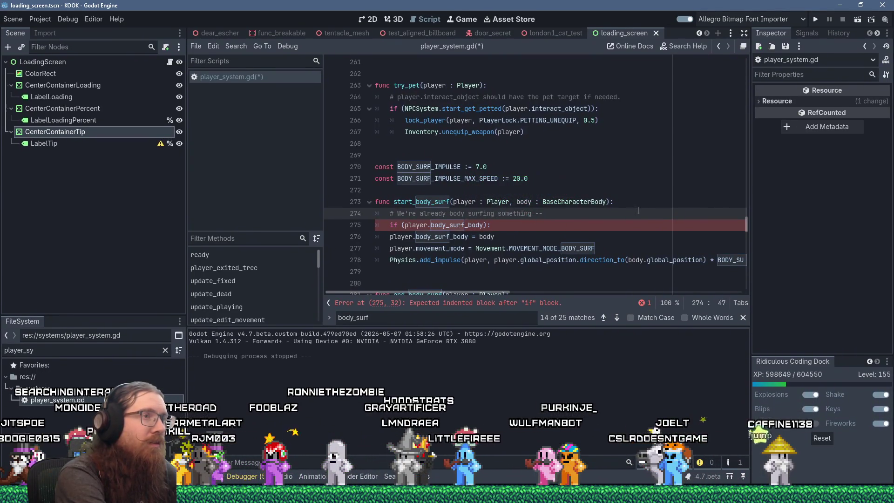
{"action": "type", "text": "kill the other body"}
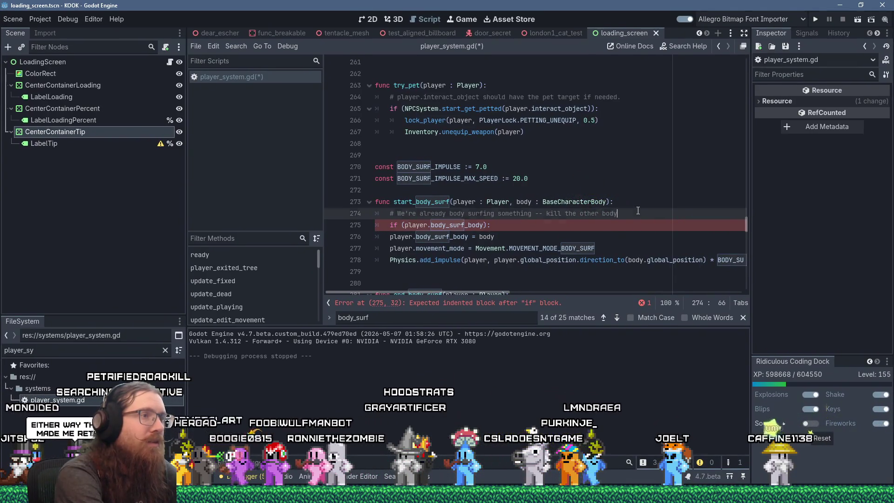
{"action": "key", "text": "Home"}
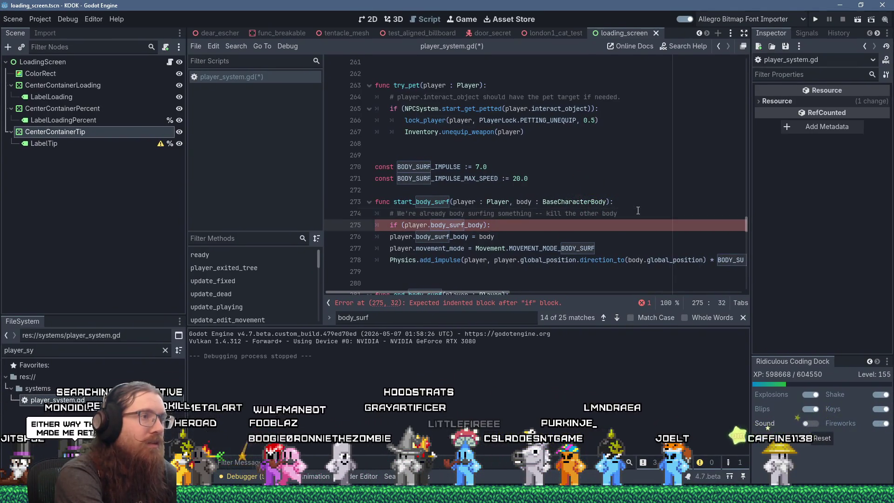
{"action": "key", "text": "Delete"}
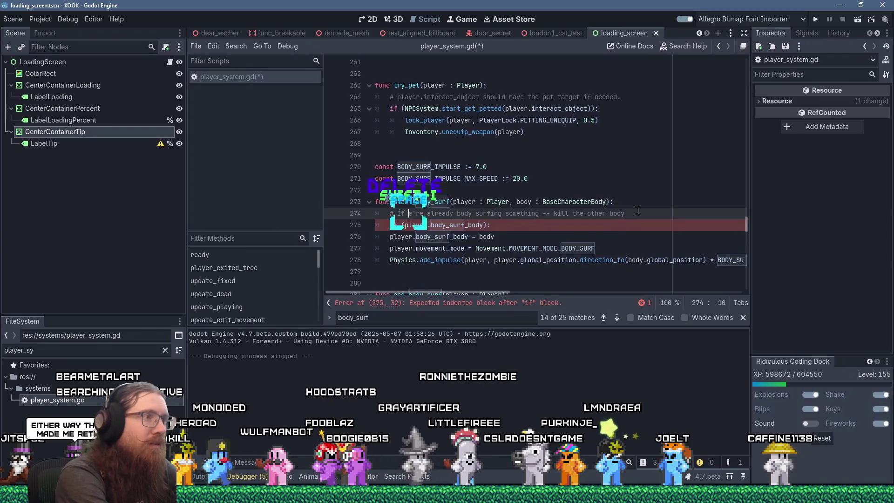
{"action": "key", "text": "Down"}
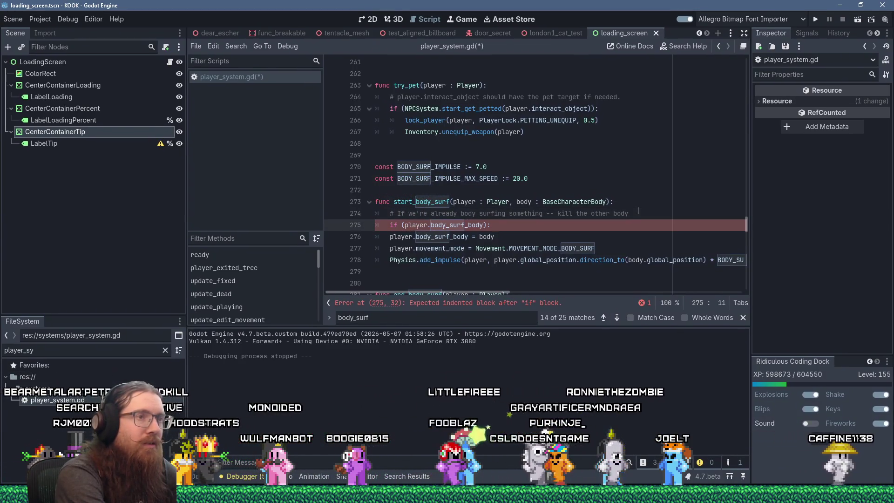
{"action": "left_click", "coordinate": [554, 213]}
{"action": "key", "text": "BackSpace"}
{"action": "key", "text": "BackSpace"}
{"action": "key", "text": "BackSpace"}
{"action": "type", "text": ","}
- Begin wrapping the line in an 'if (is_instance_valid(...)):' check
{"action": "left_click", "coordinate": [535, 234]}
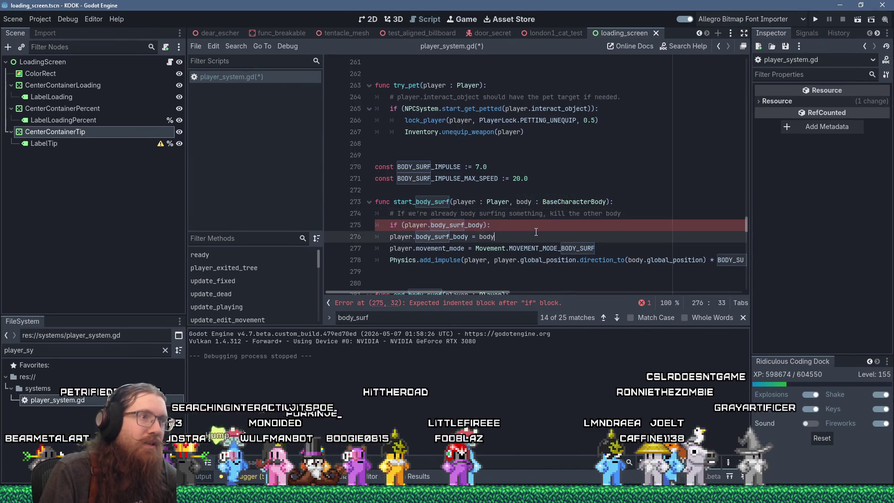
{"action": "left_click", "coordinate": [538, 226]}
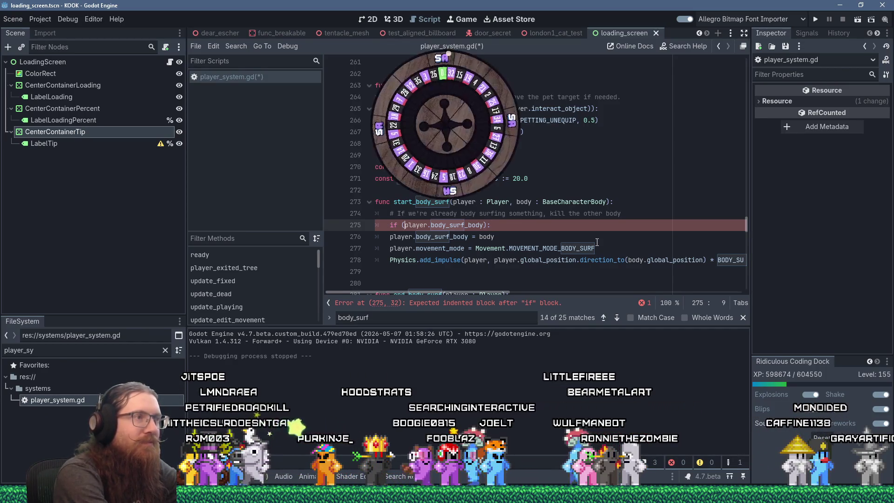
{"action": "type", "text": "i"}
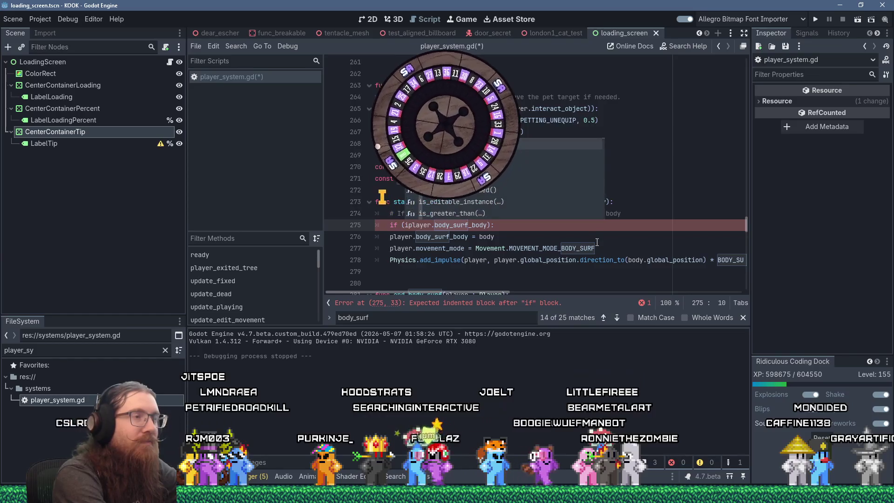
{"action": "type", "text": "s_instance"}
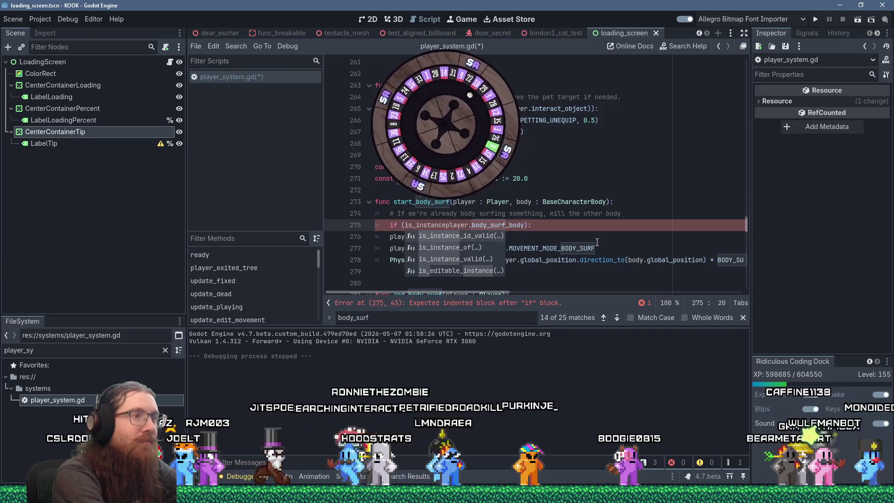
{"action": "type", "text": "_valid"}
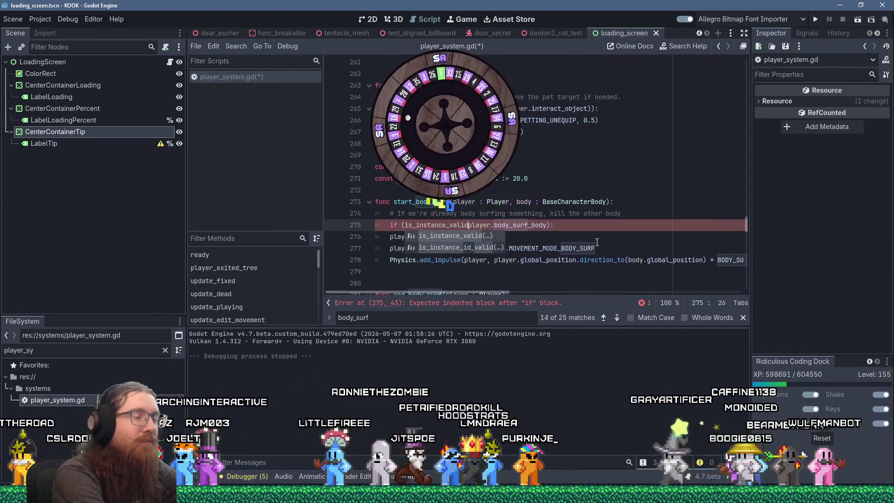
{"action": "type", "text": "("}
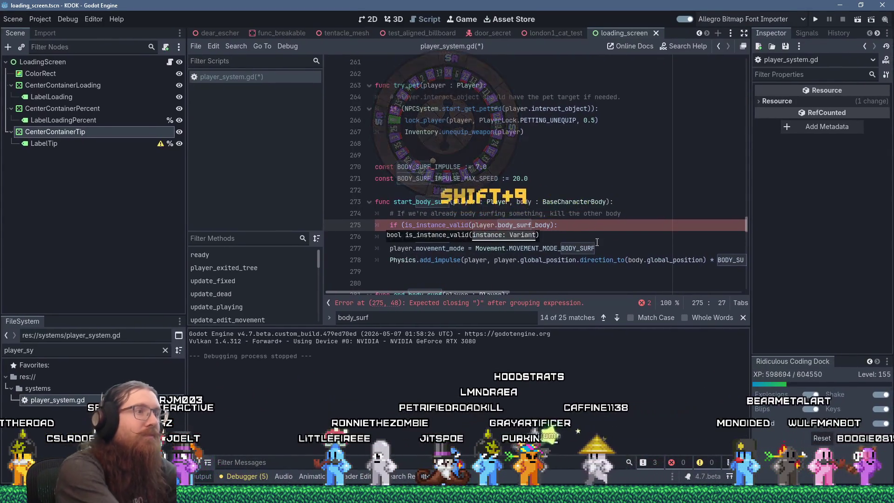
- Search the whole project for is_instance_valid and open the utils.gd match
{"action": "left_click", "coordinate": [236, 46]}
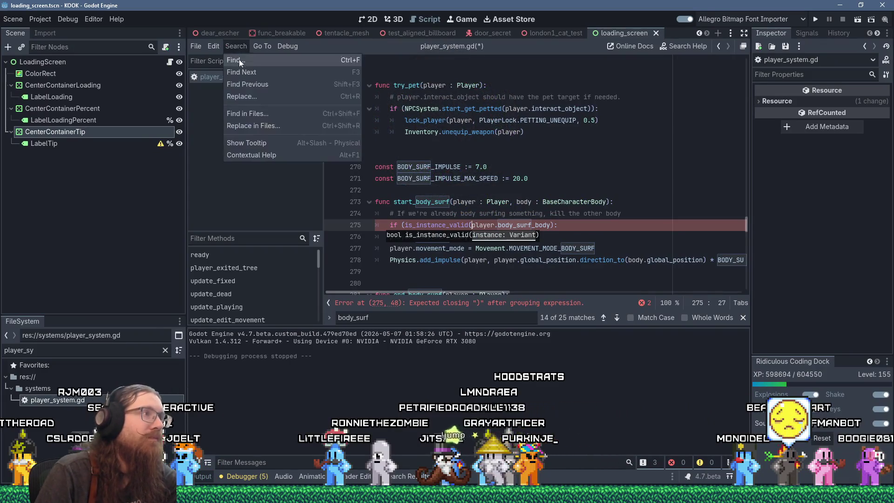
{"action": "left_click", "coordinate": [276, 118]}
{"action": "type", "text": "is_valid"}
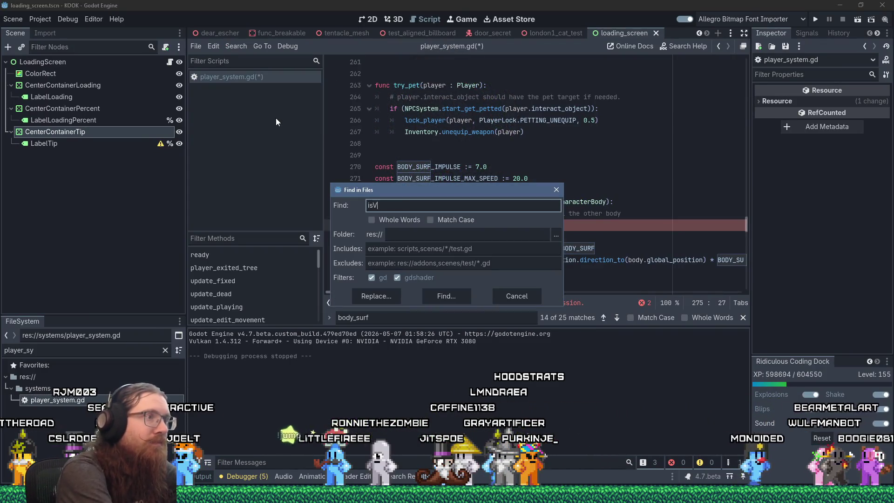
{"action": "key", "text": "Return"}
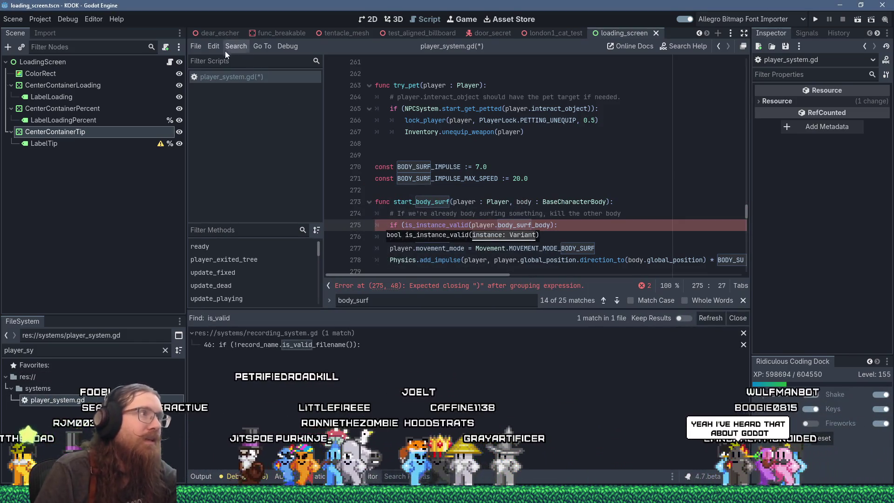
{"action": "left_click", "coordinate": [226, 49]}
{"action": "left_click", "coordinate": [256, 116]}
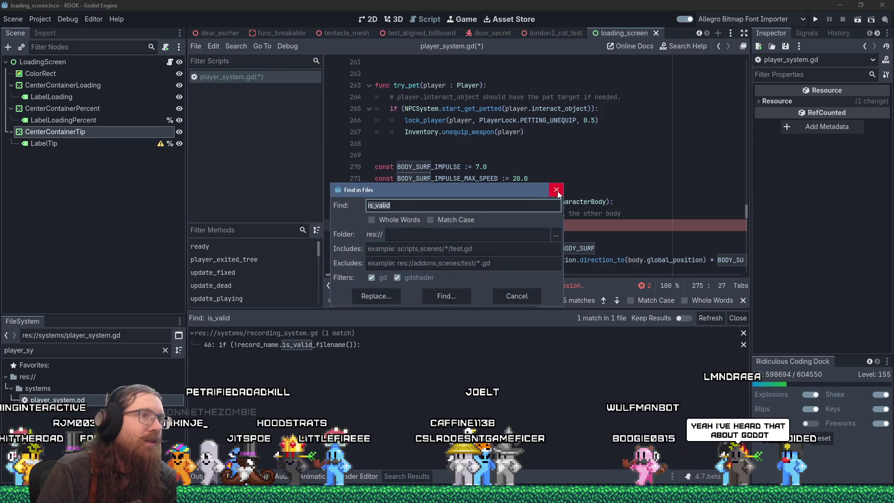
{"action": "left_click", "coordinate": [557, 191]}
{"action": "left_click", "coordinate": [245, 47]}
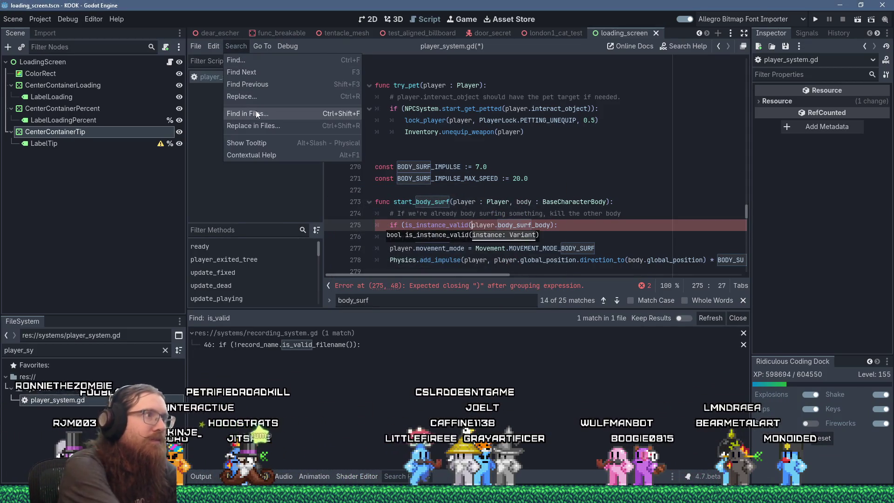
{"action": "left_click", "coordinate": [256, 114]}
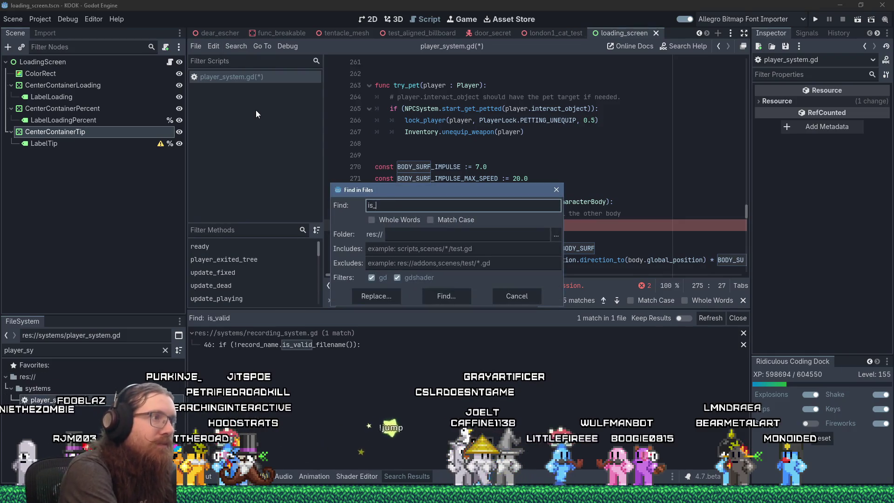
{"action": "type", "text": "_instance_valid"}
{"action": "key", "text": "Return"}
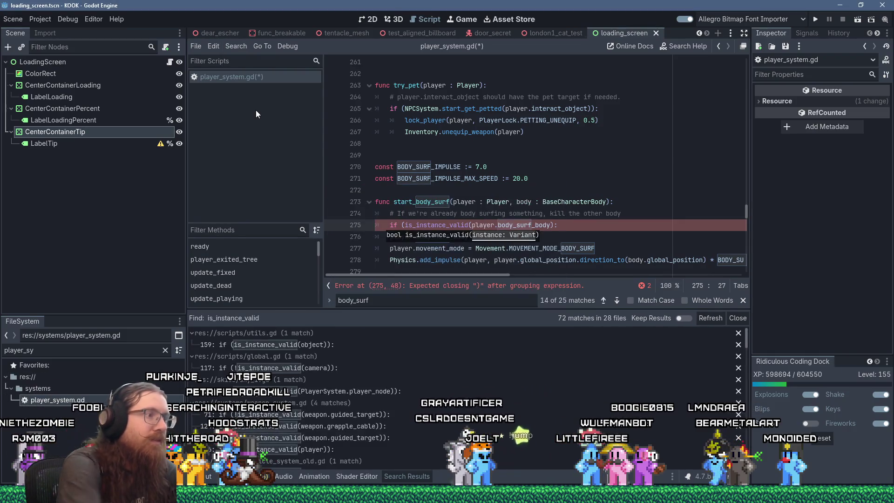
{"action": "left_click", "coordinate": [317, 345]}
- Copy is_fully_valid and append '# keyword: is_valid' to its declaration, then return to player_system.gd
{"action": "right_click", "coordinate": [443, 253]}
{"action": "left_click", "coordinate": [465, 308]}
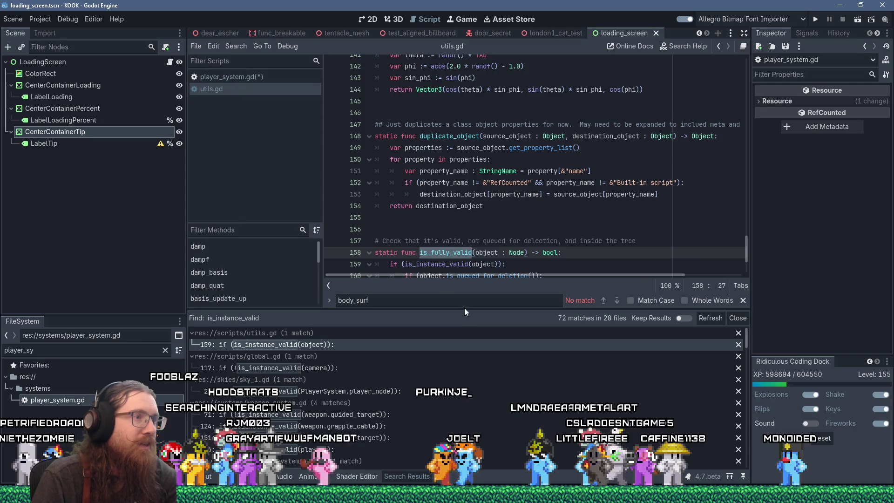
{"action": "left_click", "coordinate": [613, 255]}
{"action": "type", "text": "# keyst"}
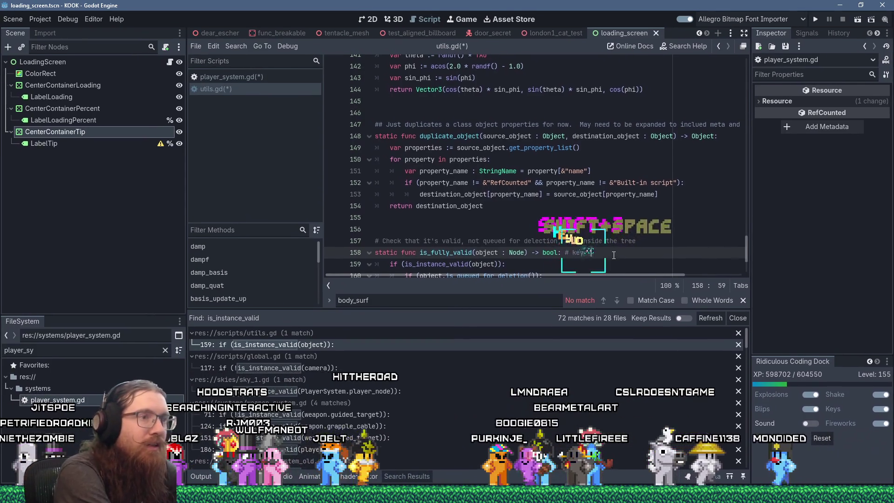
{"action": "key", "text": "BackSpace"}
{"action": "key", "text": "BackSpace"}
{"action": "type", "text": "word: is_valid"}
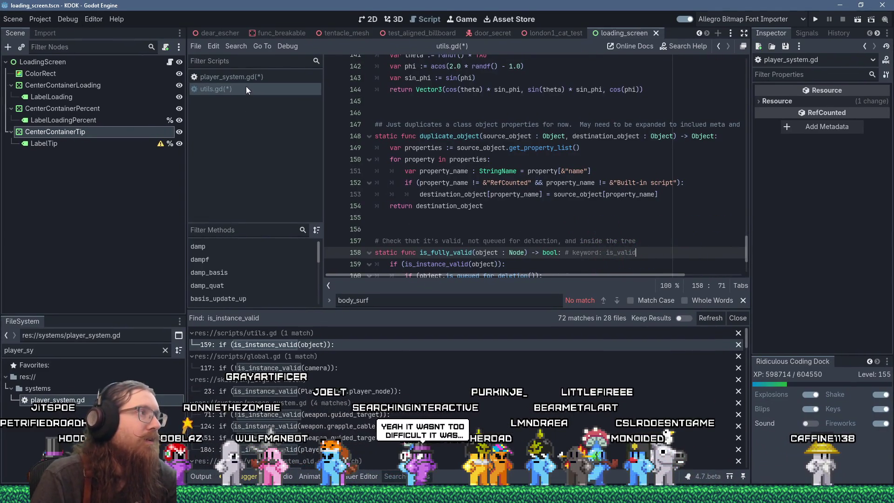
{"action": "left_click", "coordinate": [231, 77]}
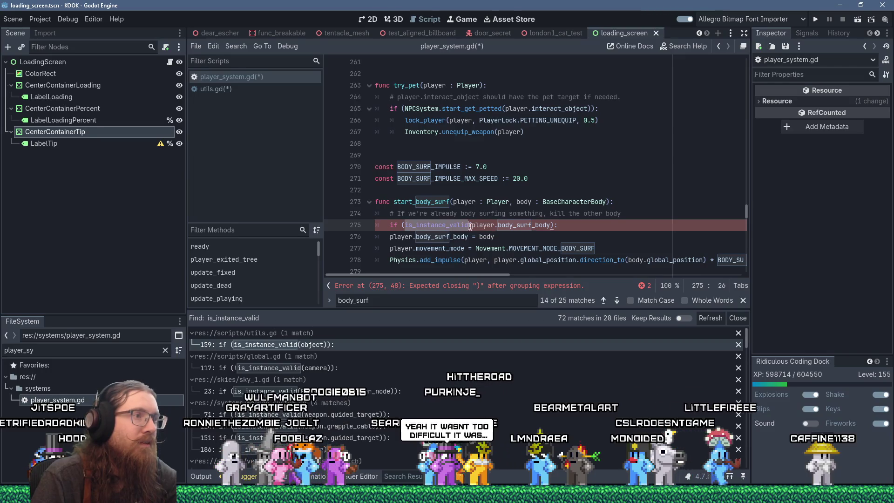
- Paste is_fully_valid into the if condition and close it with '):'
{"action": "type", "text": "is_fully_valid"}
{"action": "key", "text": "End"}
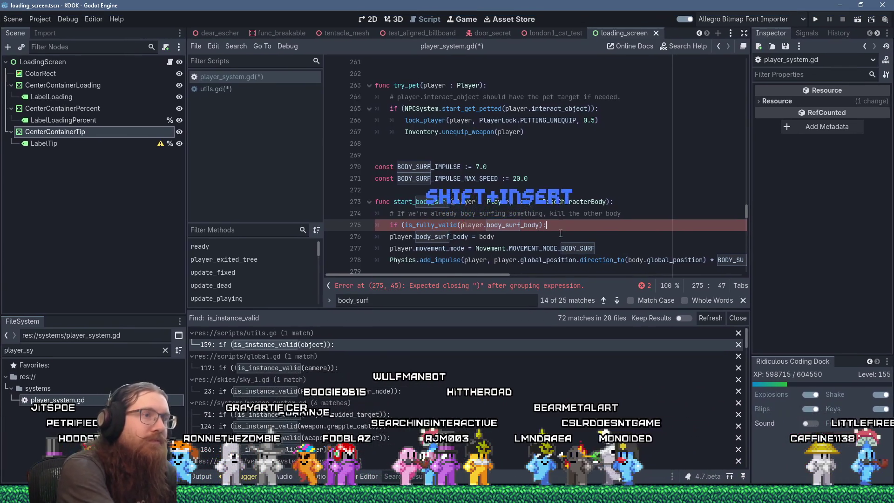
{"action": "key", "text": "BackSpace"}
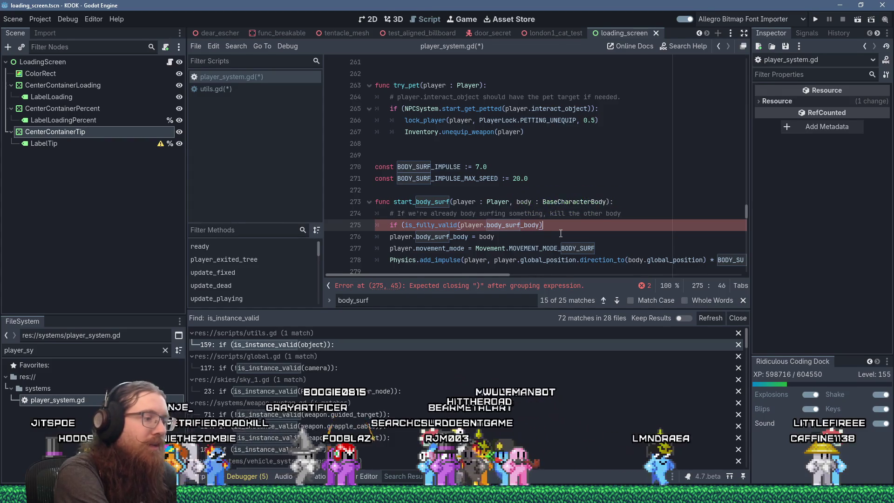
{"action": "type", "text": "):"}
{"action": "key", "text": "Return"}
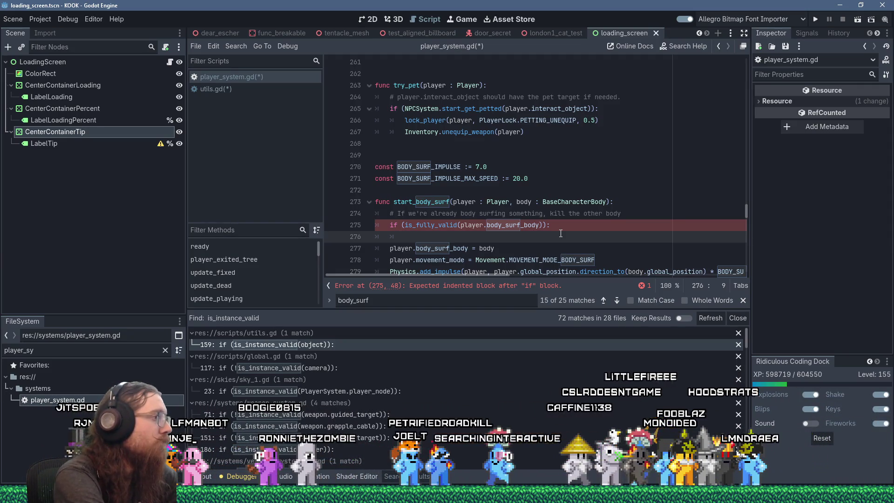
- Write a 'todo - make valid check' note under the if, checking body_surf_body usages
{"action": "type", "text": "todo -"}
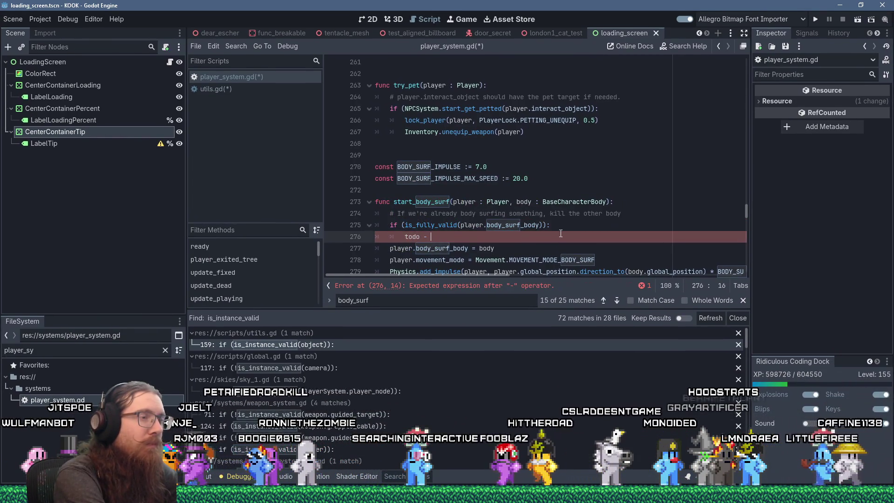
{"action": "key", "text": "ctrl+f"}
{"action": "type", "text": "bo"}
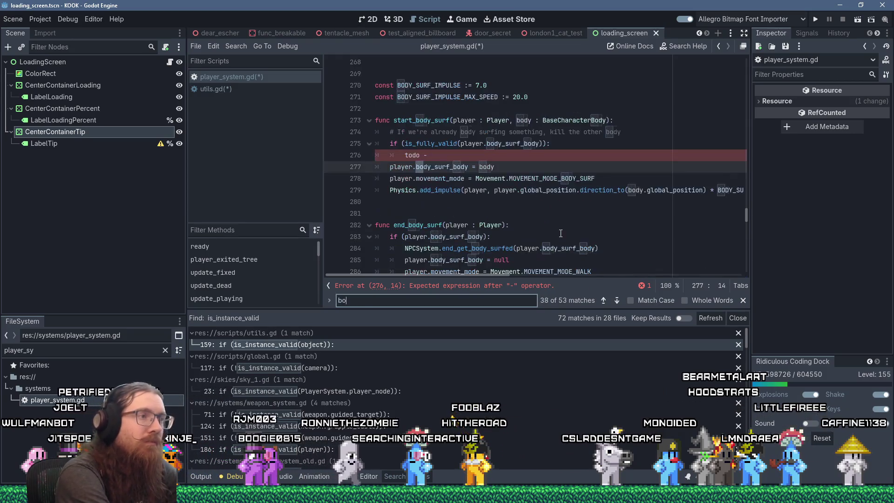
{"action": "type", "text": "dy_surf_body"}
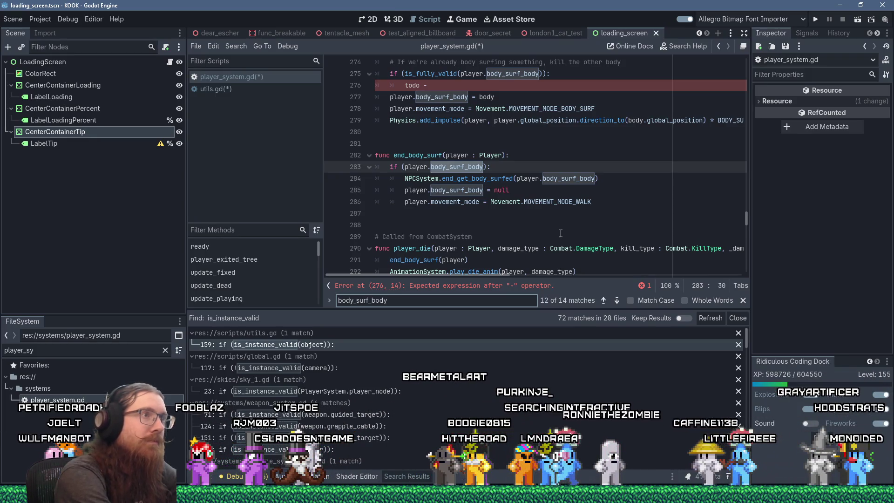
{"action": "left_click", "coordinate": [449, 83]}
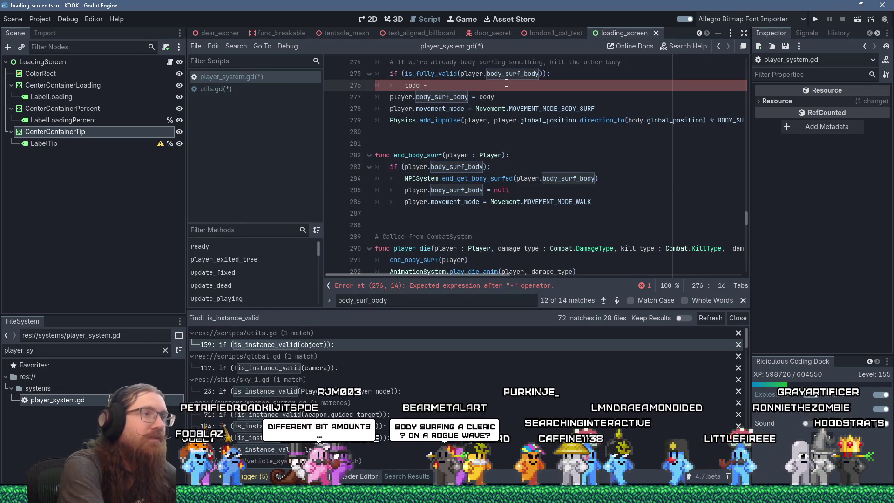
{"action": "key", "text": "BackSpace"}
{"action": "key", "text": "BackSpace"}
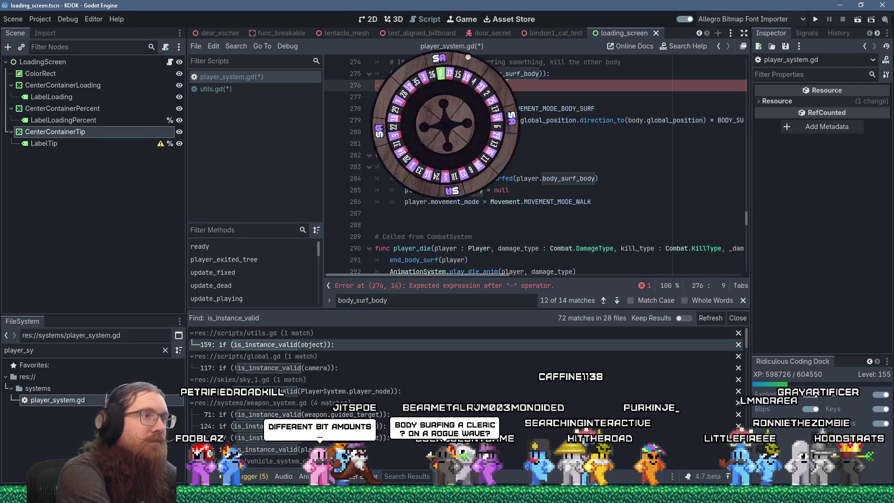
{"action": "type", "text": "make valid"}
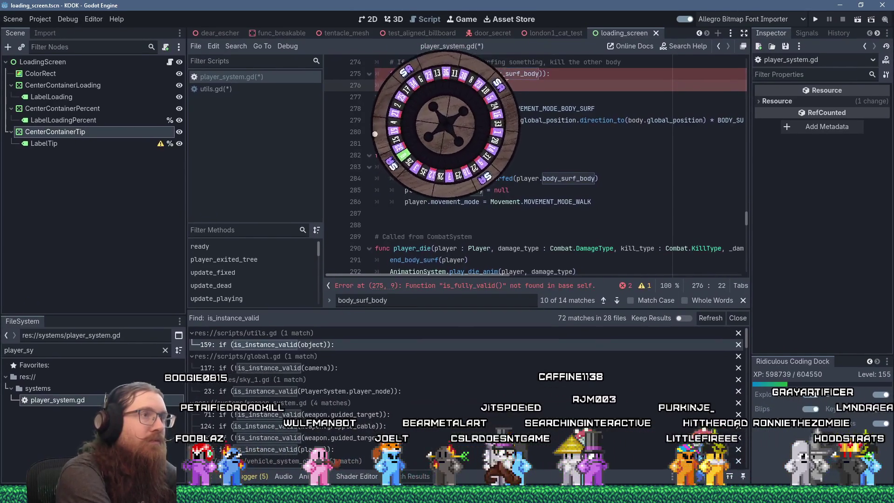
{"action": "type", "text": " check"}
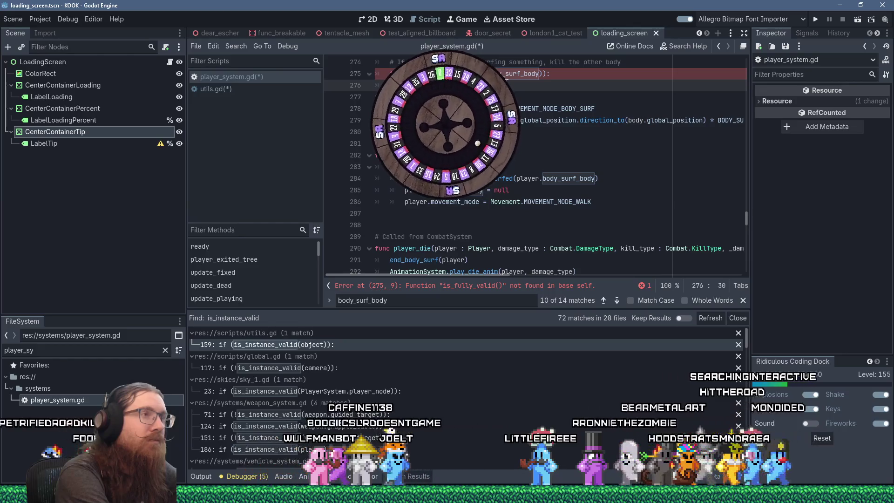
{"action": "scroll", "coordinate": [490, 101], "scroll_direction": "up", "scroll_amount": 3}
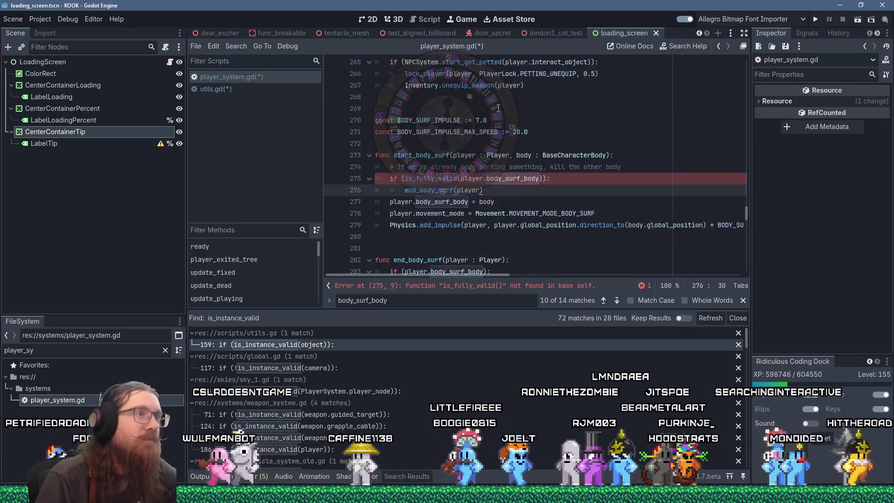
- Delete the if guard line so end_body_surf(player) always runs
{"action": "key", "text": "Home"}
{"action": "key", "text": "shift+Up"}
{"action": "key", "text": "shift+Home"}
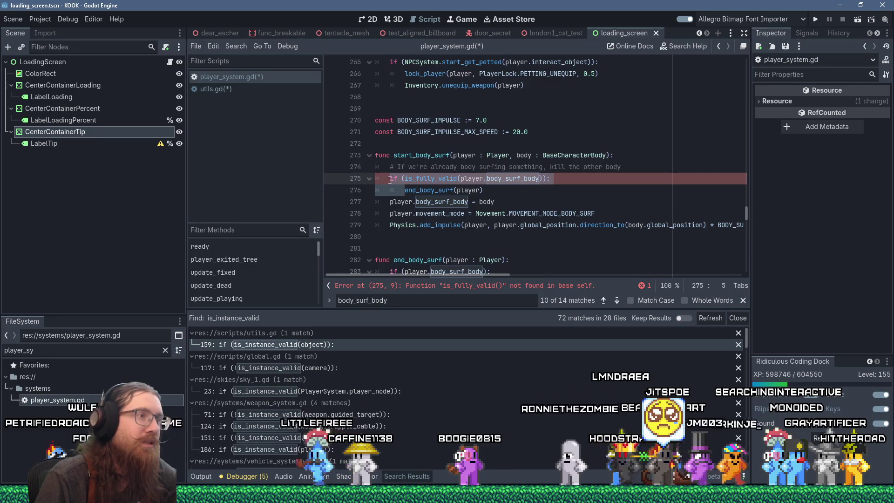
{"action": "key", "text": "Delete"}
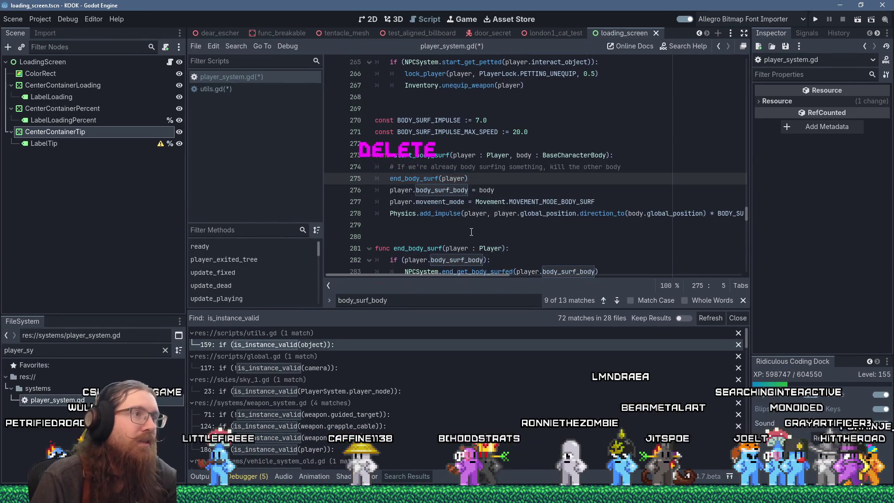
- Reword the comment to 'end that surf (in case we drop kick 2 enemies at the same time)'
{"action": "mouse_move", "coordinate": [453, 182]}
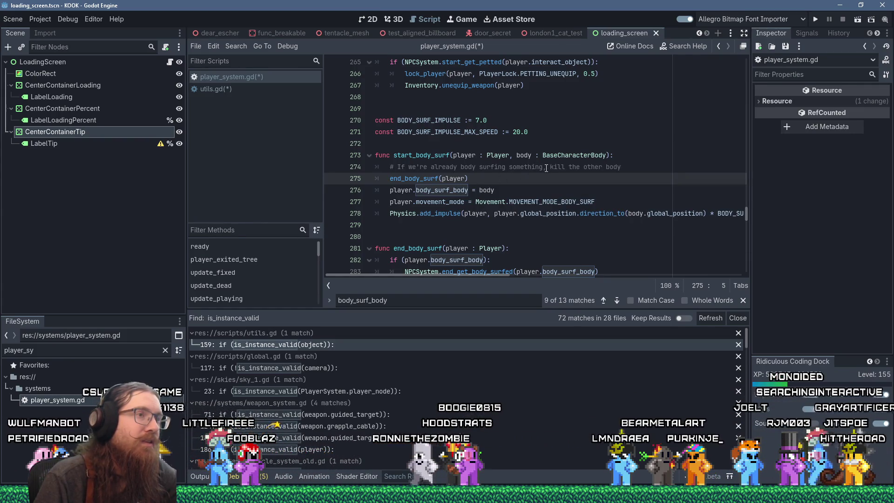
{"action": "left_click", "coordinate": [651, 168]}
{"action": "key", "text": "BackSpace"}
{"action": "key", "text": "BackSpace"}
{"action": "key", "text": "BackSpace"}
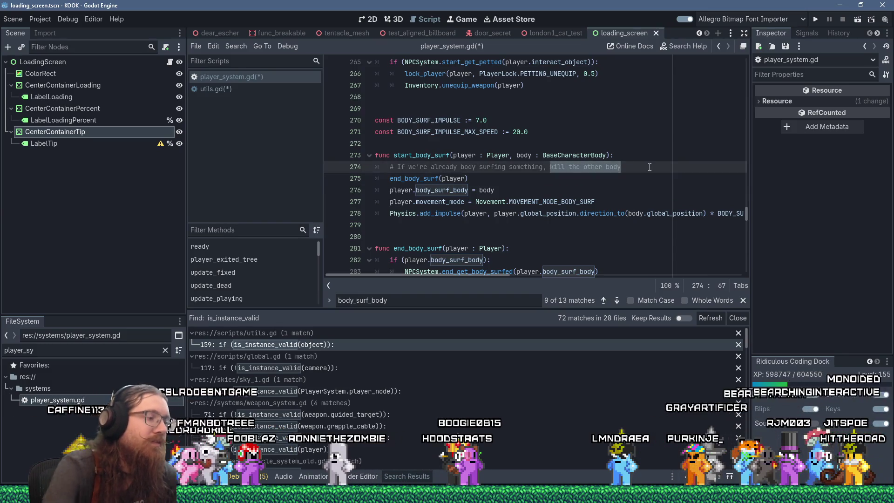
{"action": "type", "text": "end that surf"}
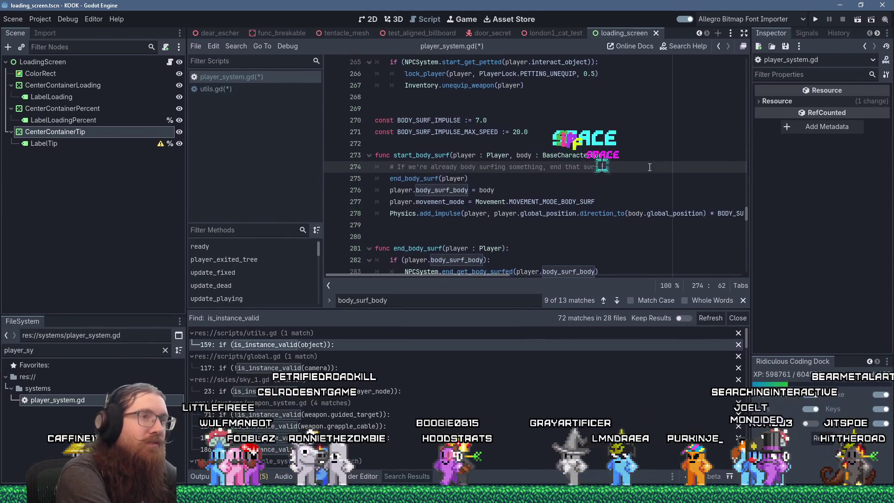
{"action": "type", "text": " (in case we a"}
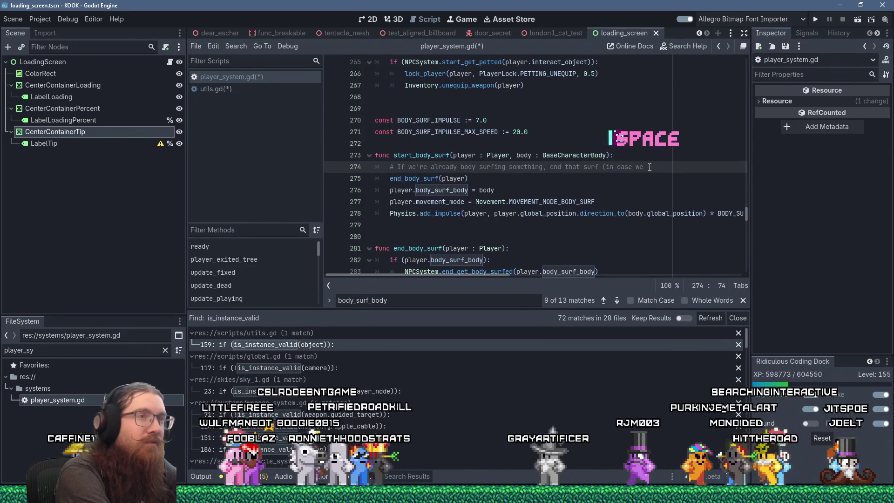
{"action": "type", "text": "op k"}
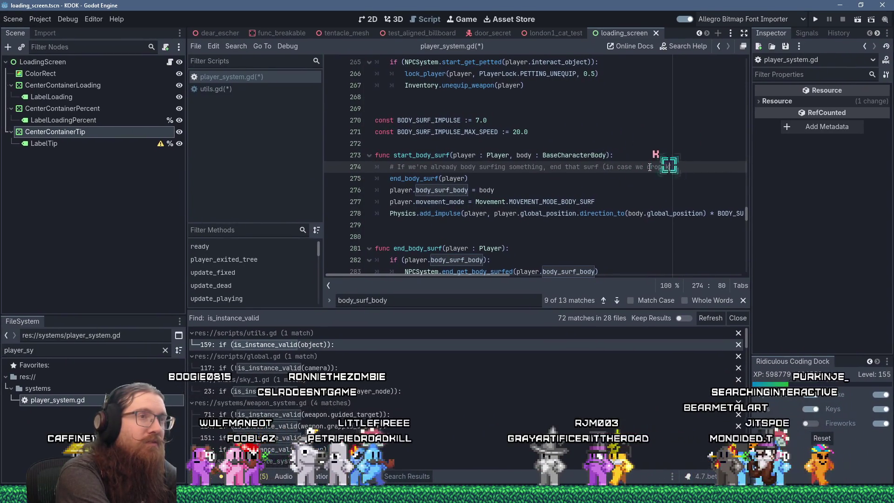
{"action": "type", "text": "ick 2 enemies"}
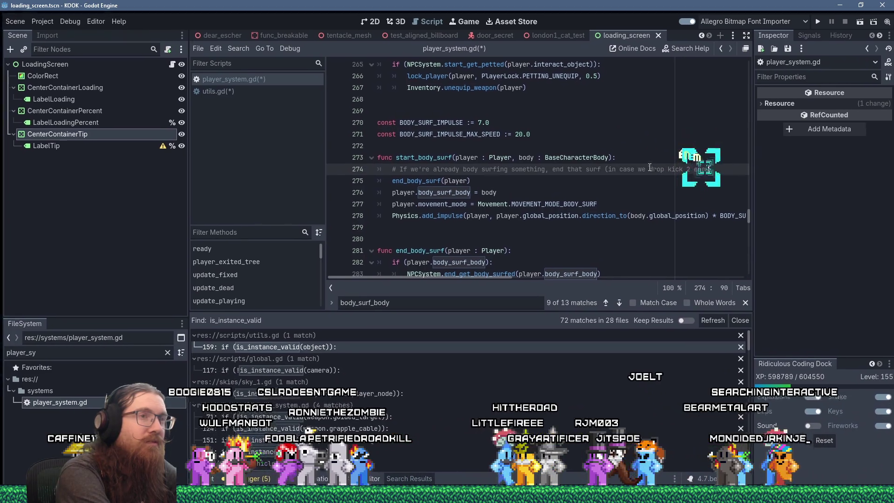
{"action": "type", "text": " a the same time)"}
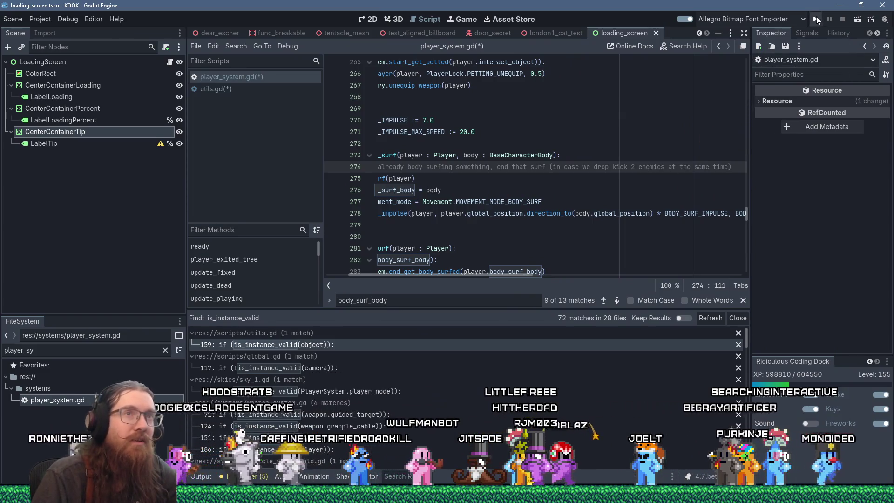
- Run the game with F5 and reload the quick save several times with F9
{"action": "key", "text": "F5"}
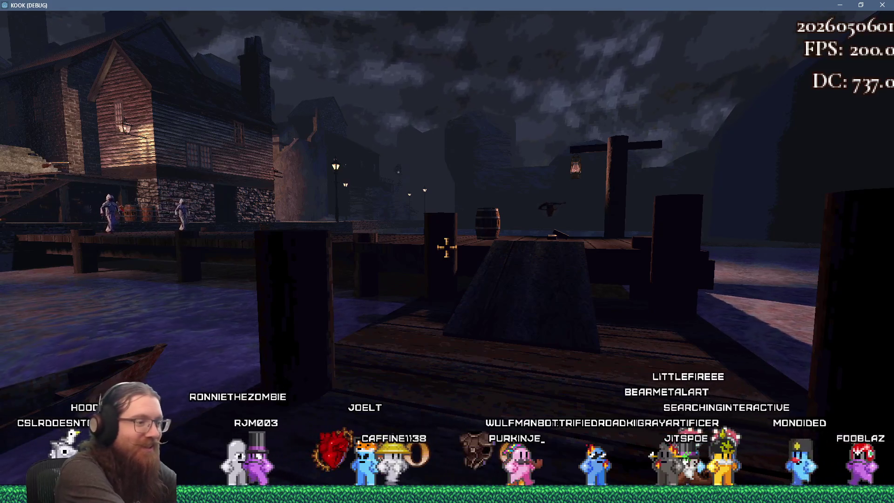
{"action": "key", "text": "F9"}
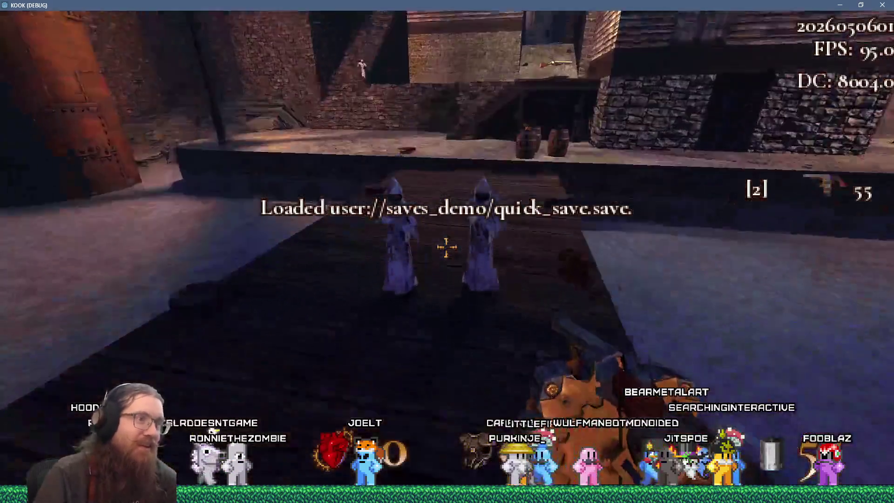
{"action": "left_click", "coordinate": [446, 246]}
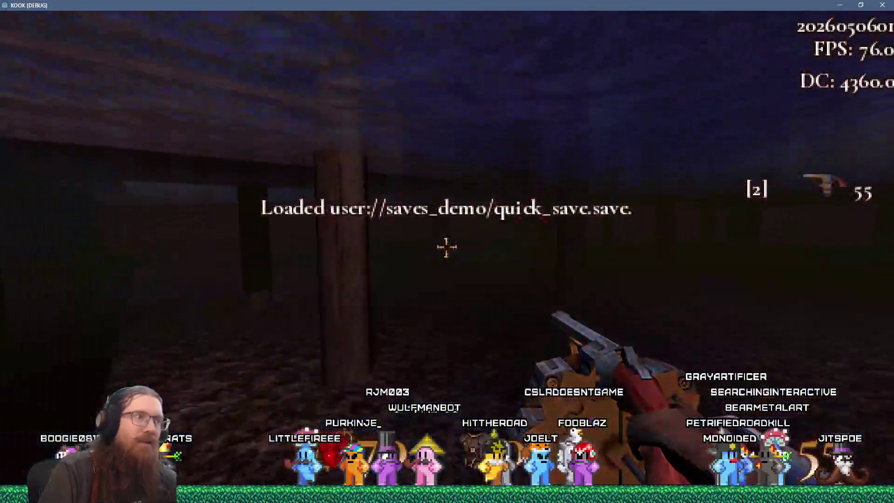
{"action": "key", "text": "F9"}
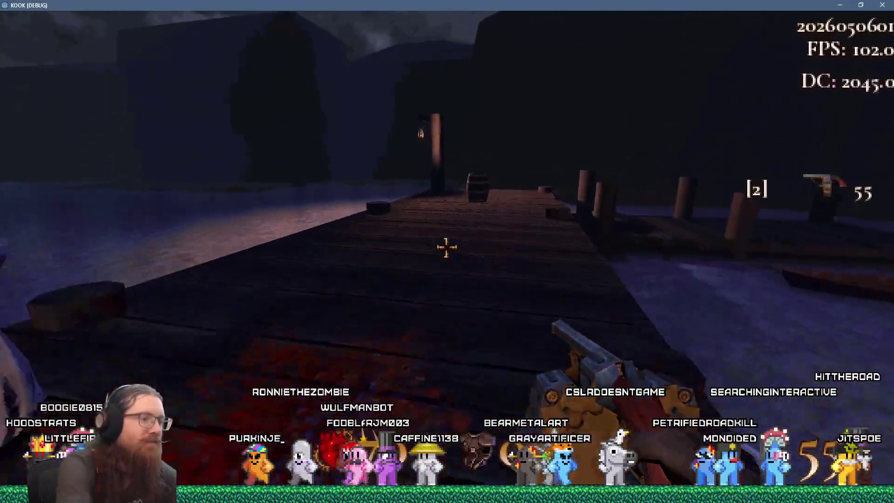
{"action": "key", "text": "F9"}
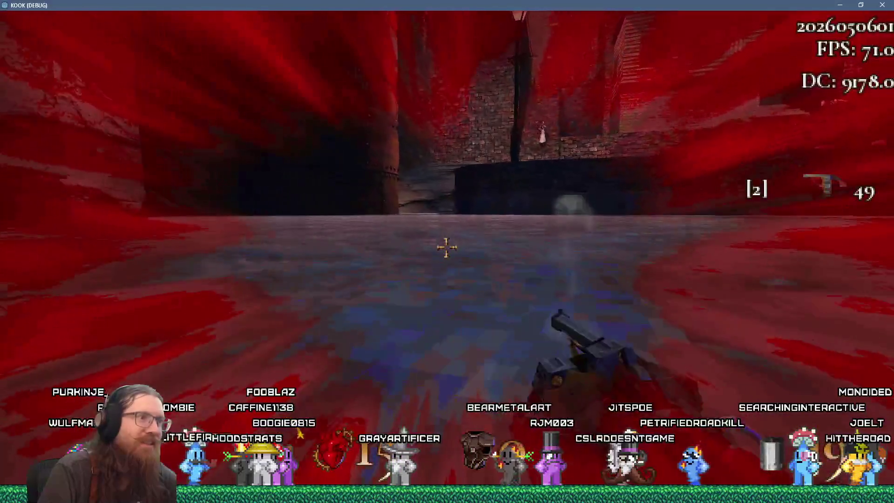
{"action": "key", "text": "F9"}
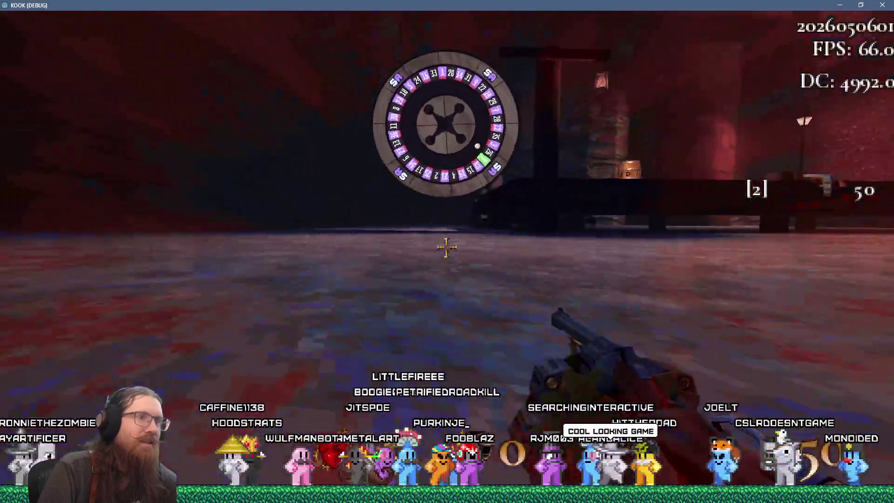
{"action": "key", "text": "F9"}
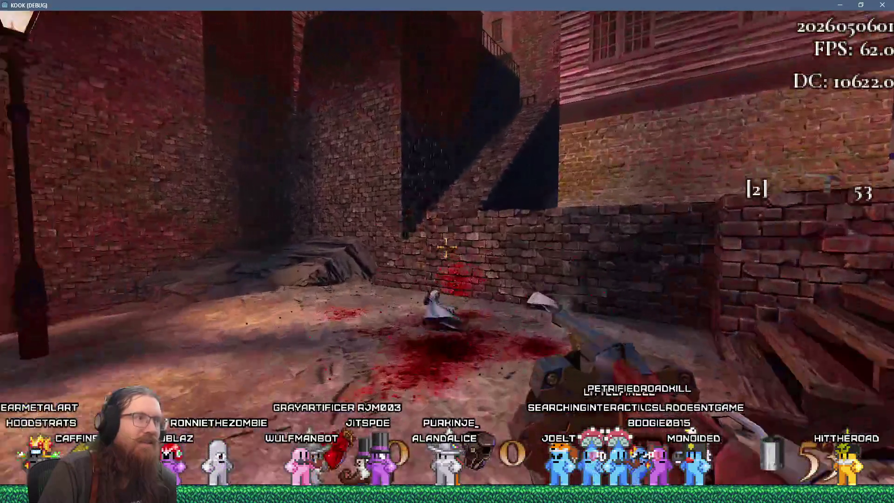
- Advance to the stone steps and shoot the hooded enemies until the player dies
{"action": "key", "text": "w"}
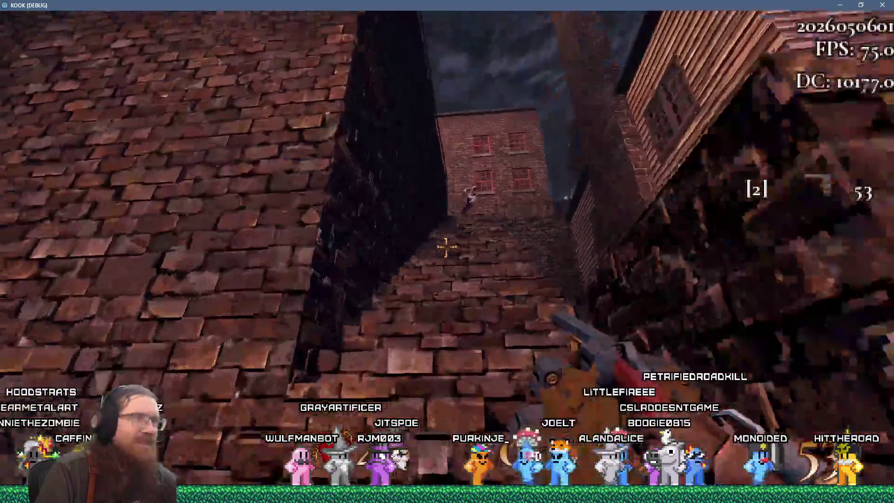
{"action": "left_click", "coordinate": [446, 250]}
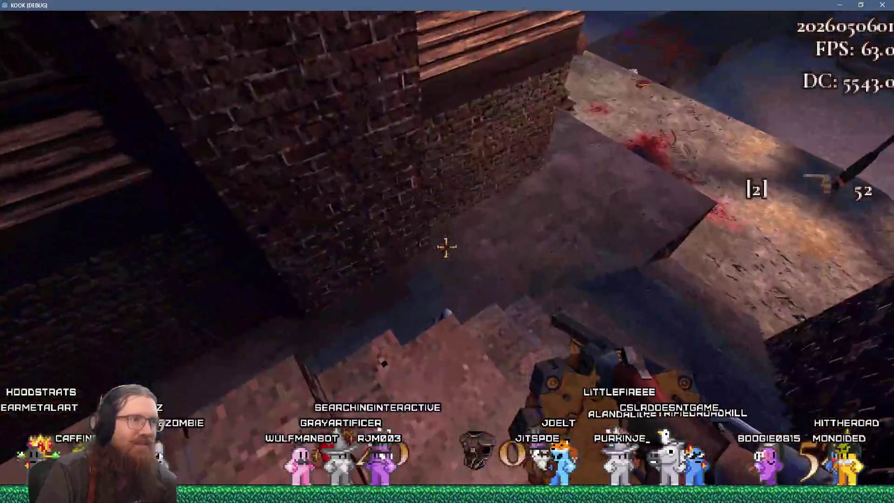
{"action": "left_click", "coordinate": [446, 248]}
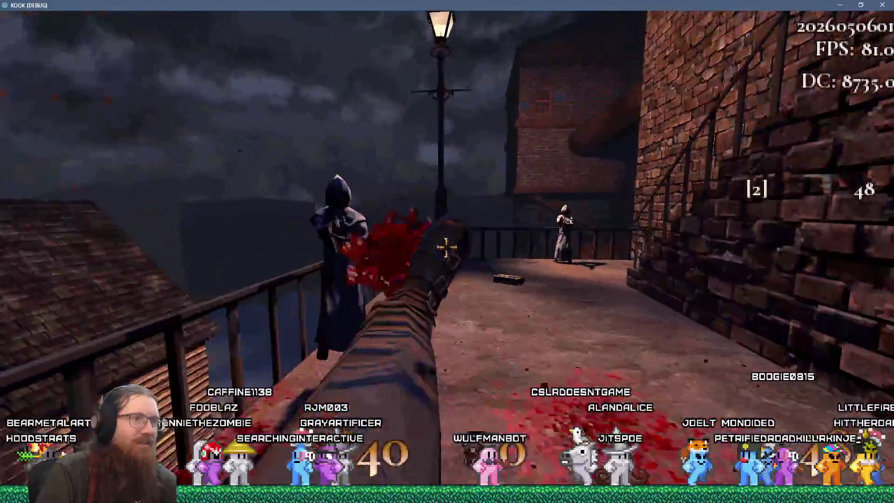
{"action": "left_click", "coordinate": [446, 250]}
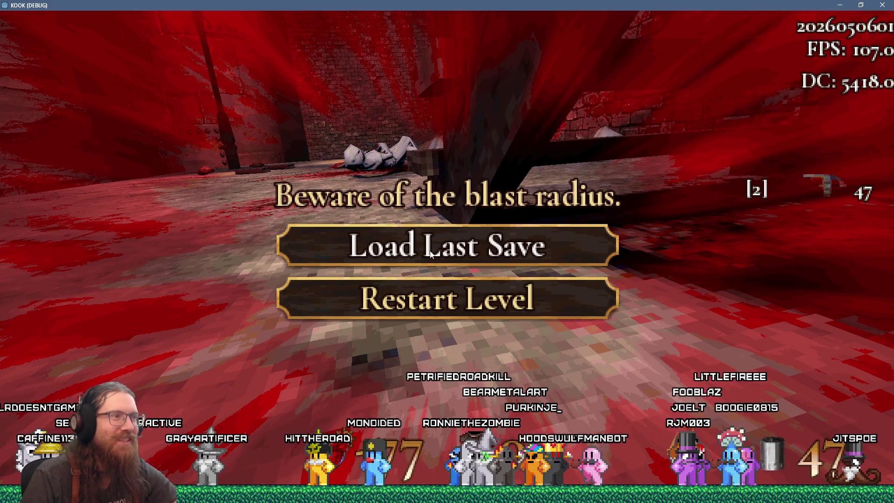
- Load the last save and fight up the stairs, shooting enemies by the stairs and wall
{"action": "left_click", "coordinate": [430, 254]}
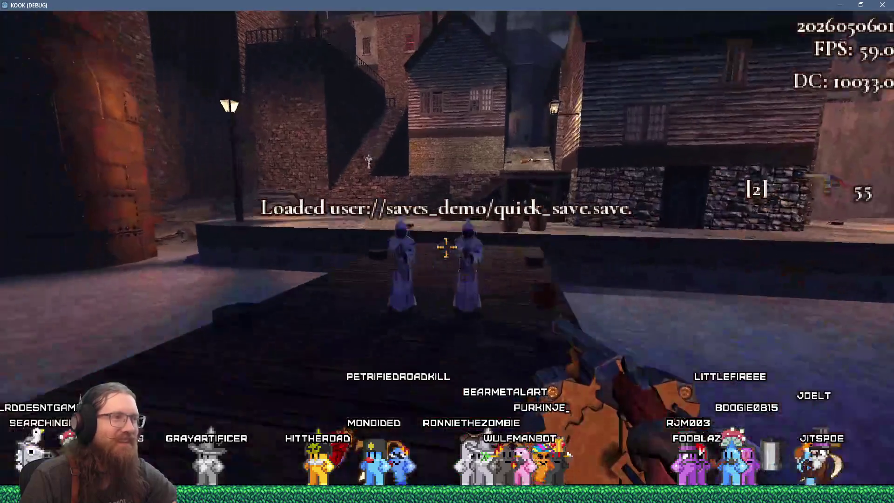
{"action": "key", "text": "w"}
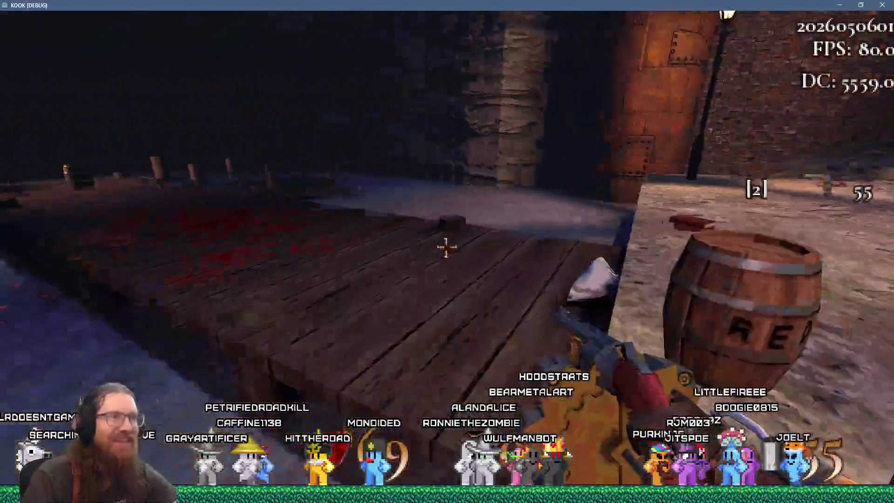
{"action": "key", "text": "w"}
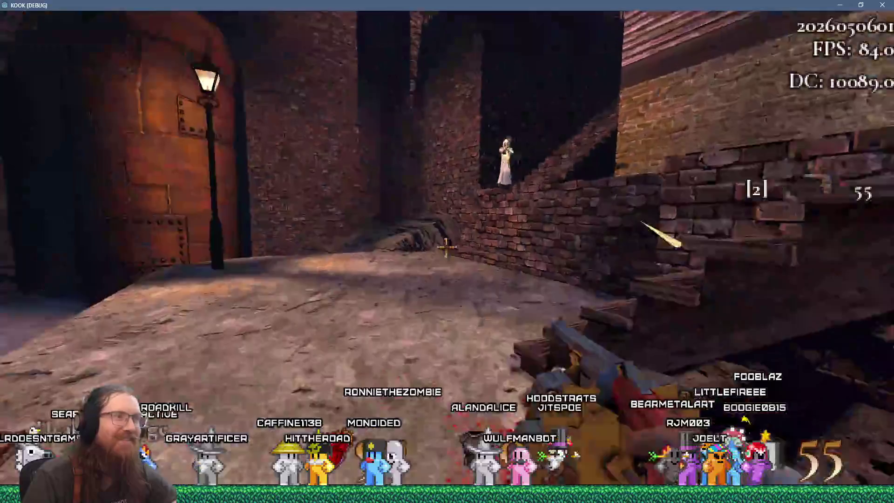
{"action": "key", "text": "w"}
{"action": "left_click", "coordinate": [445, 246]}
{"action": "left_click", "coordinate": [445, 247]}
{"action": "left_click", "coordinate": [445, 247]}
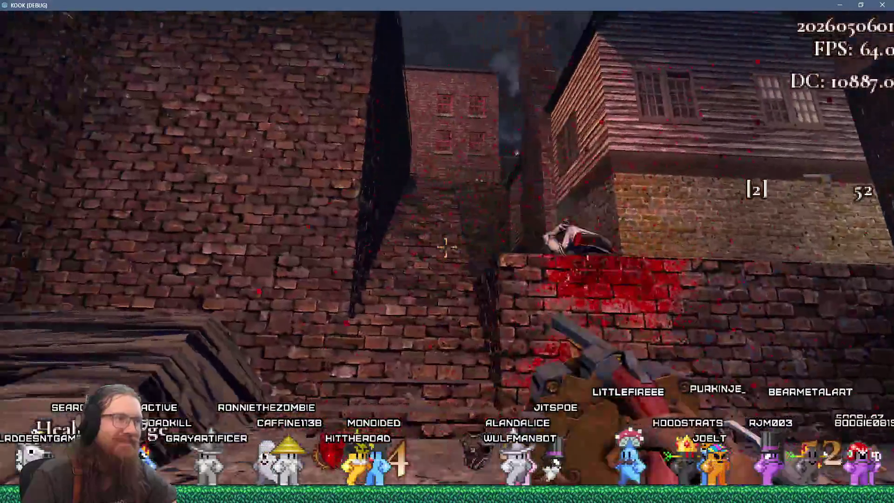
{"action": "key", "text": "w"}
{"action": "left_click", "coordinate": [445, 247]}
{"action": "left_click", "coordinate": [444, 246]}
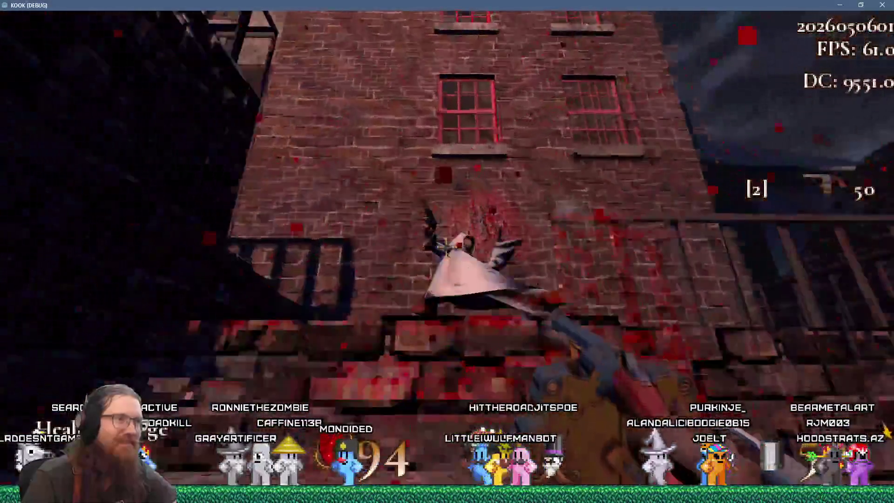
- Push across the walkway and balcony into the lit alley, shooting enemies to reach the shotgun
{"action": "key", "text": "w"}
{"action": "key", "text": "w"}
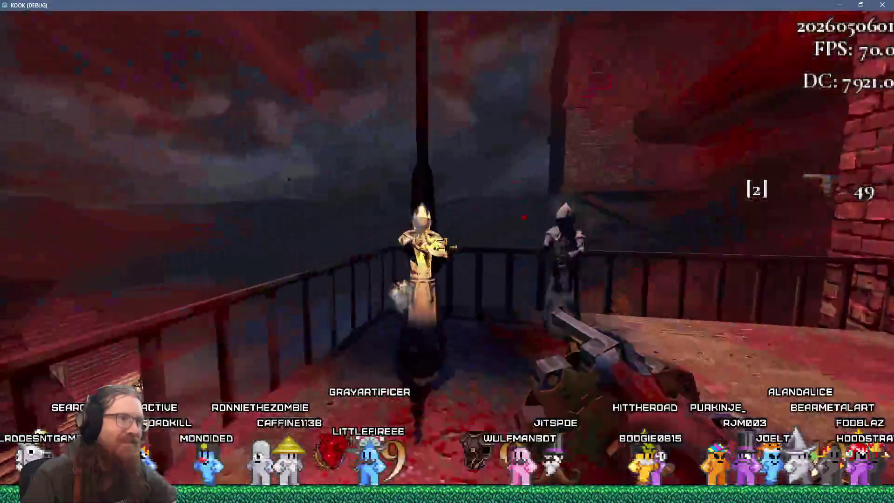
{"action": "key", "text": "w"}
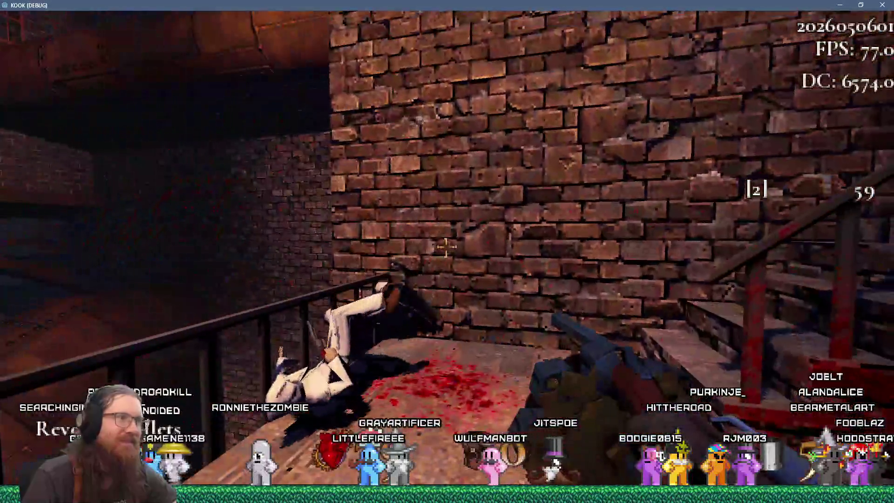
{"action": "key", "text": "w"}
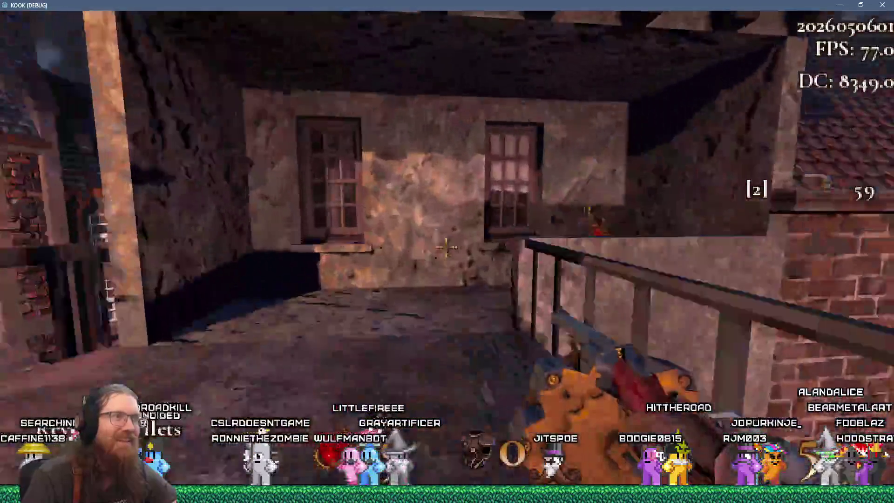
{"action": "left_click", "coordinate": [446, 246]}
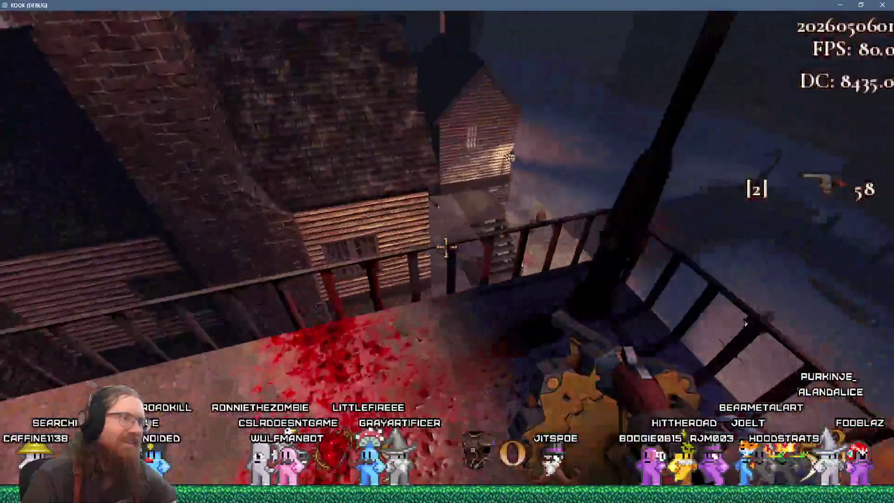
{"action": "key", "text": "w"}
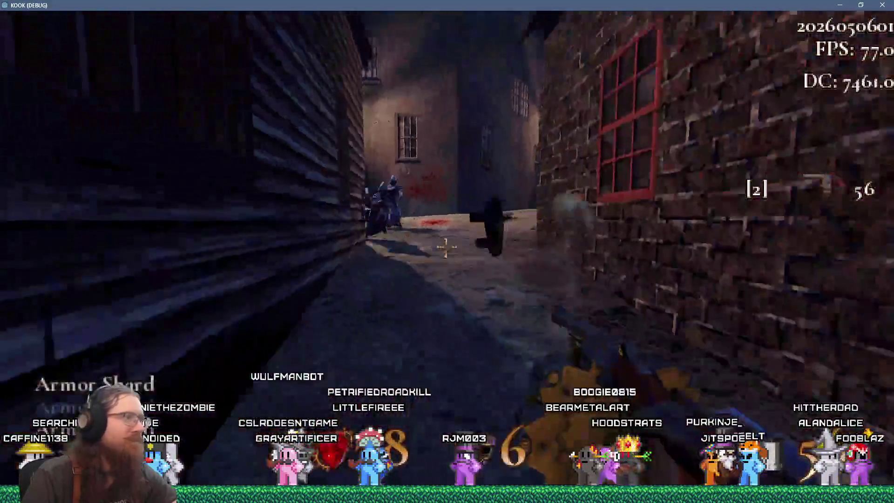
{"action": "left_click", "coordinate": [446, 246]}
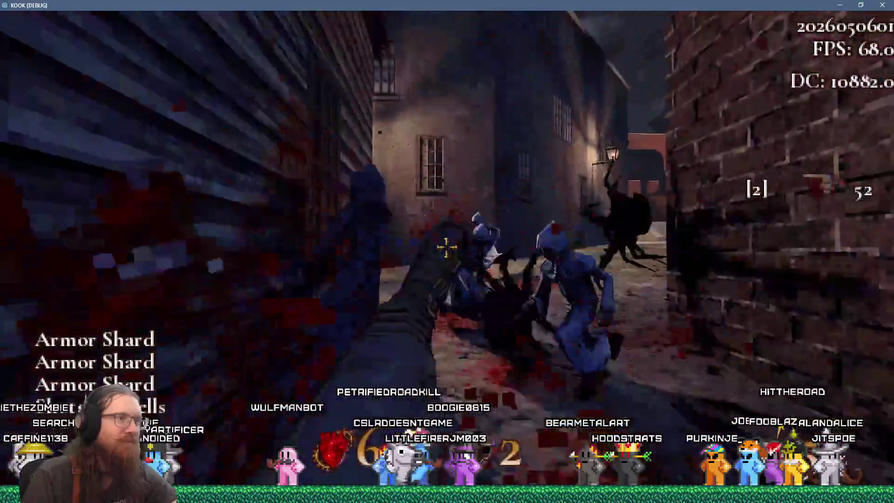
- Pick up the shotgun and blast the enemies in the alley and dark corner
{"action": "key", "text": "w"}
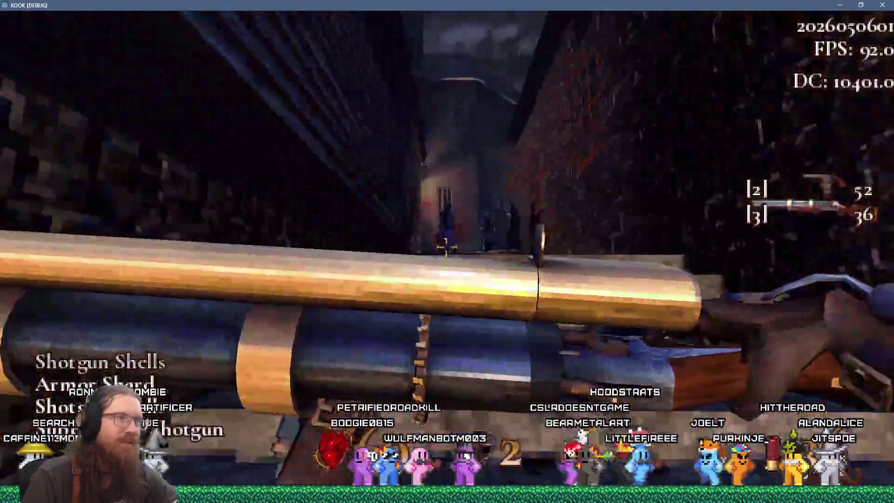
{"action": "left_click", "coordinate": [446, 247]}
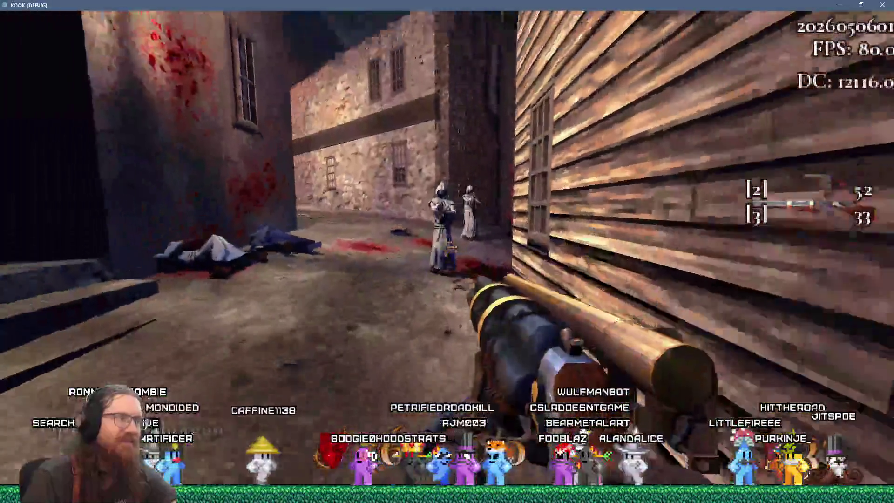
{"action": "left_click", "coordinate": [446, 252]}
{"action": "left_click", "coordinate": [446, 252]}
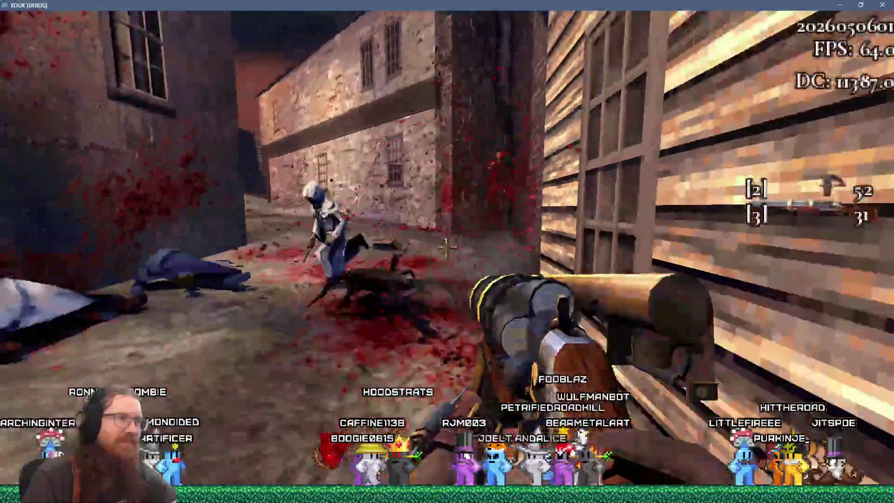
{"action": "left_click", "coordinate": [446, 252]}
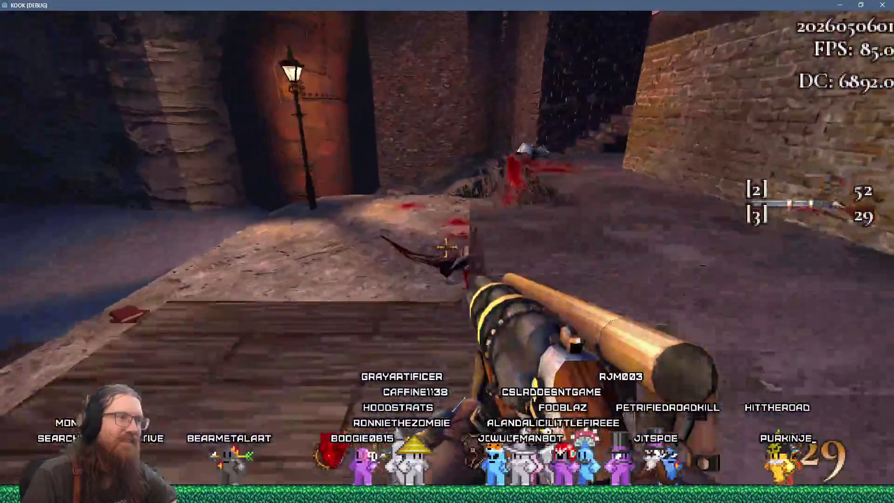
{"action": "left_click", "coordinate": [446, 248]}
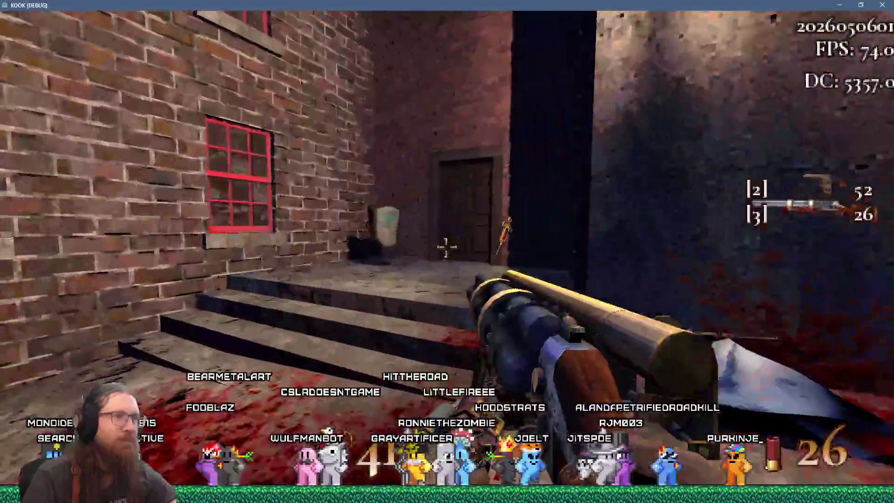
{"action": "left_click", "coordinate": [446, 248]}
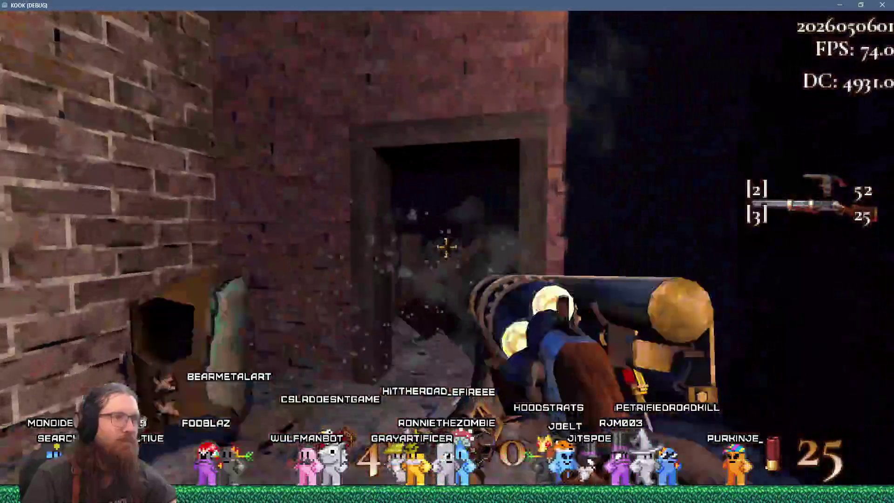
- Collect the health syringe, armor and ammo pickups, then move into the cobblestone square
{"action": "key", "text": "w"}
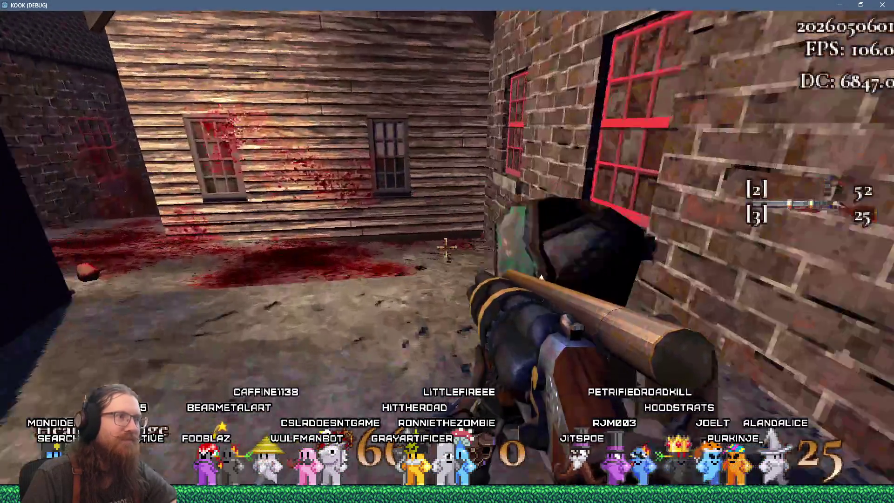
{"action": "key", "text": "w"}
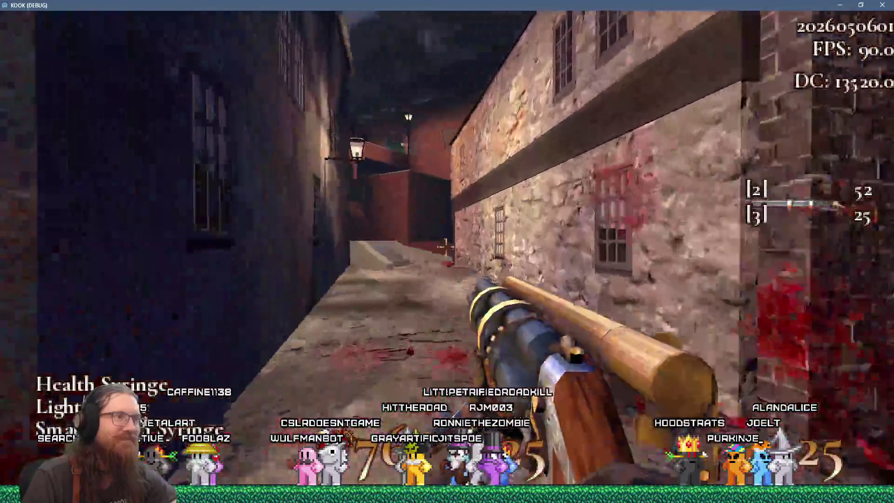
{"action": "key", "text": "w"}
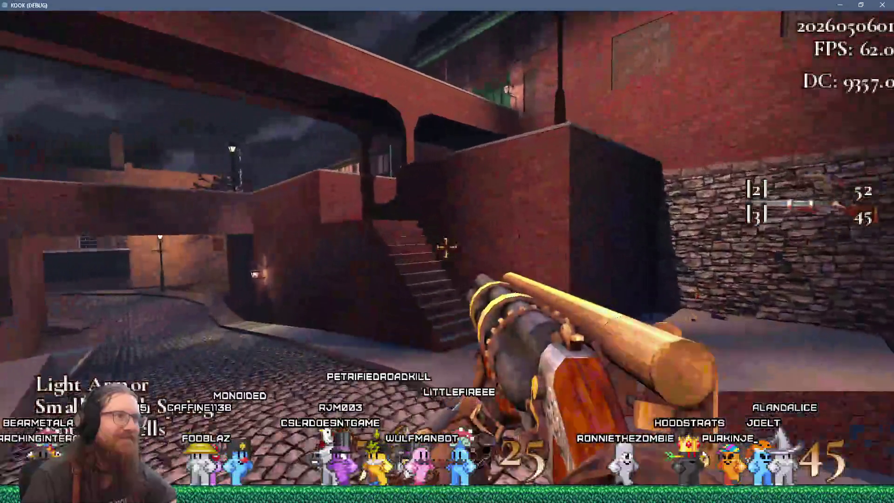
{"action": "key", "text": "w"}
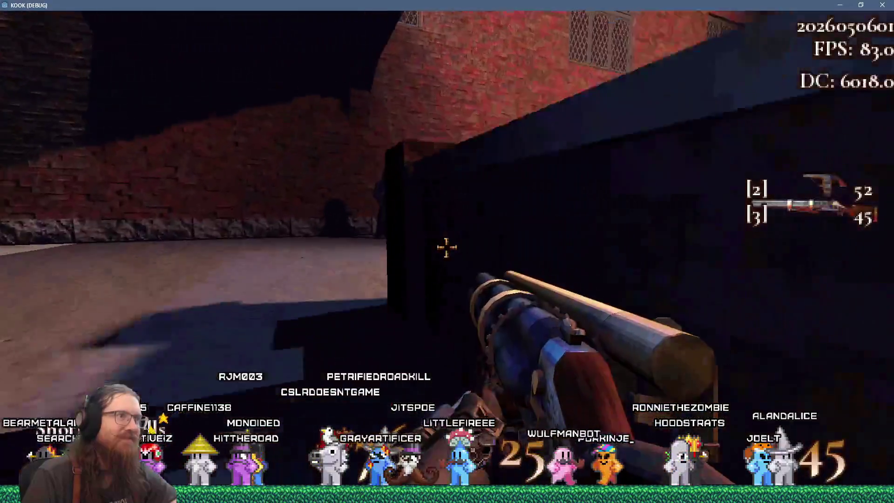
- Shoot enemies across the plaza and down the cobbled street, leaving slot-3 ammo at 34
{"action": "left_click", "coordinate": [446, 247]}
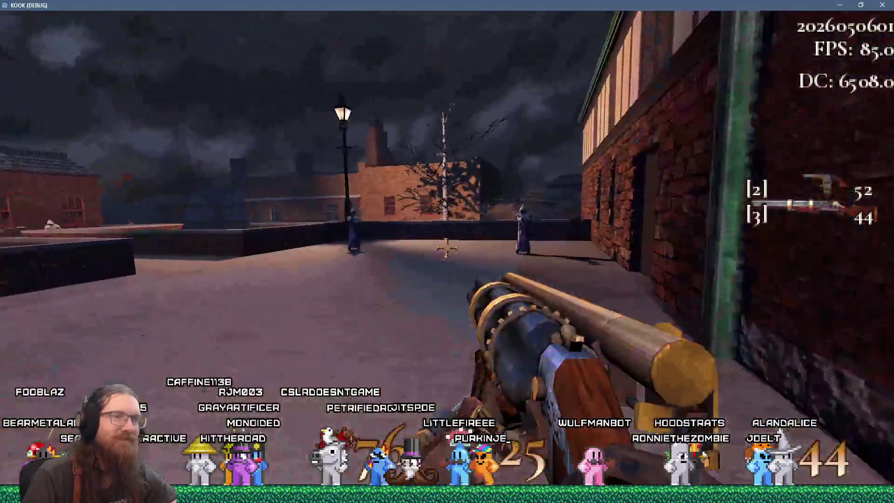
{"action": "left_click", "coordinate": [446, 248]}
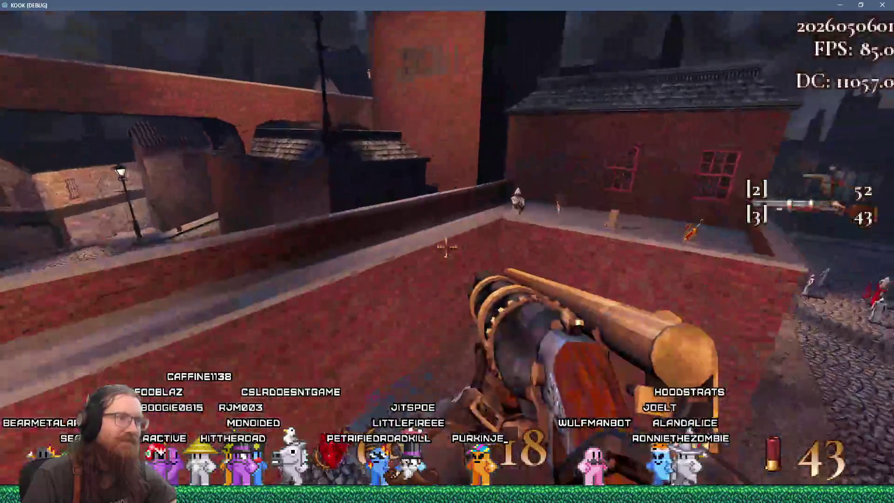
{"action": "left_click", "coordinate": [446, 247]}
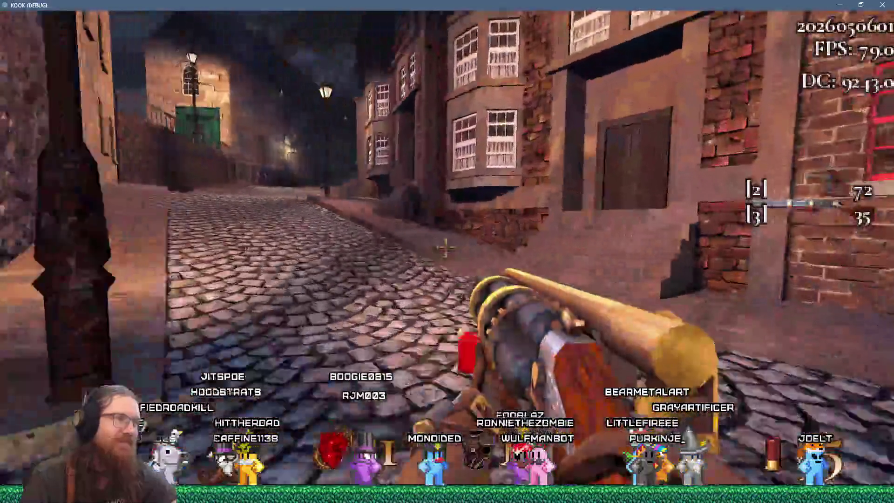
{"action": "left_click", "coordinate": [445, 248]}
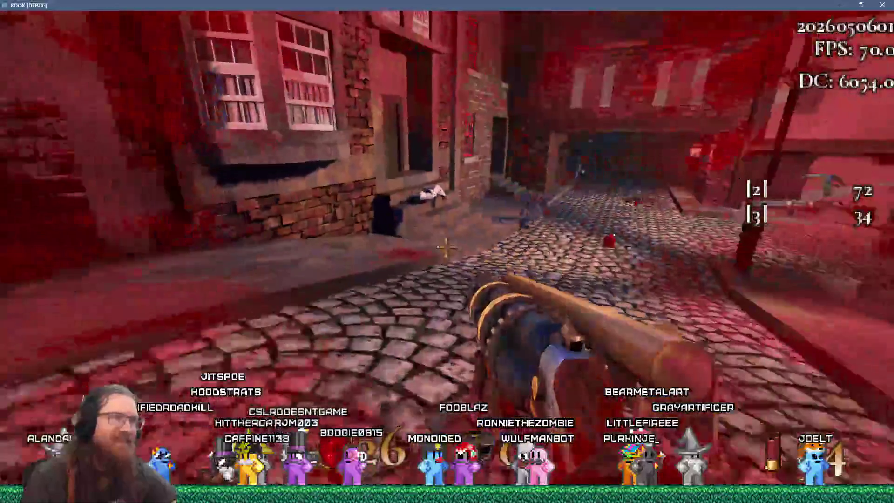
{"action": "left_click", "coordinate": [445, 248]}
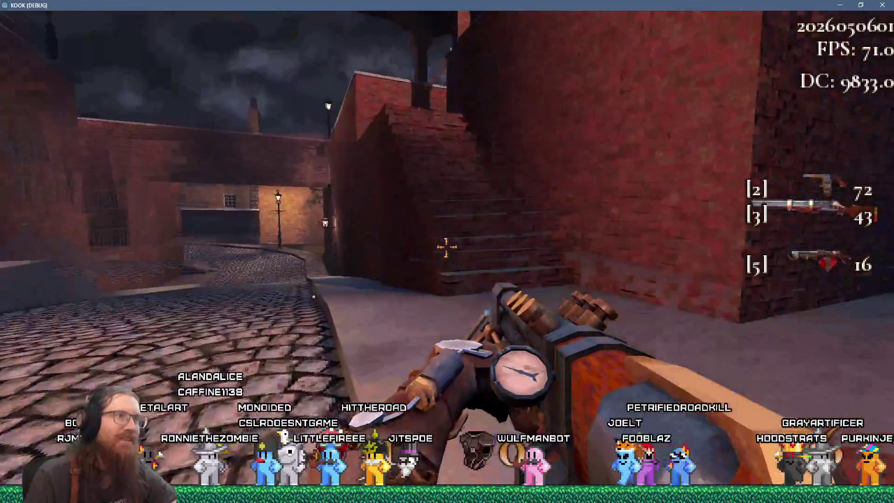
- Hold fire with the slot-5 weapon to spray it until it runs dry
{"action": "left_click_drag", "start_coordinate": [446, 247], "coordinate": [447, 248]}
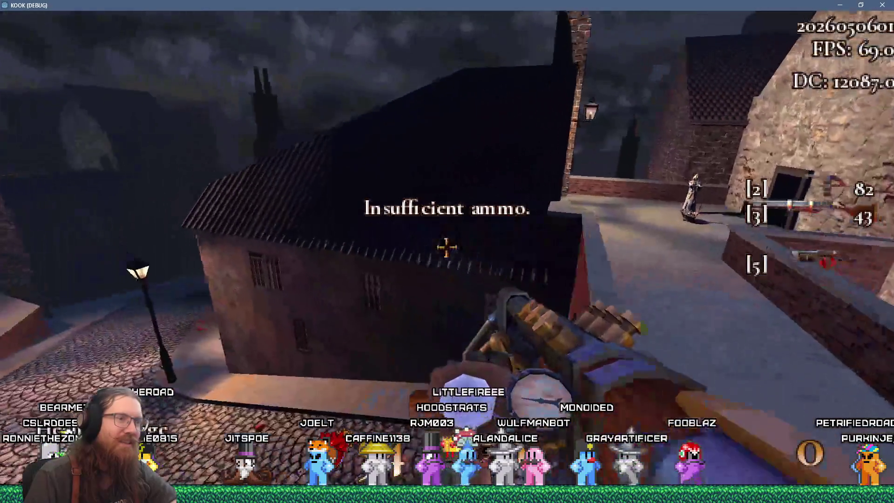
- Walk through the archway, open the developer console, and stop the game with F8
{"action": "key", "text": "w"}
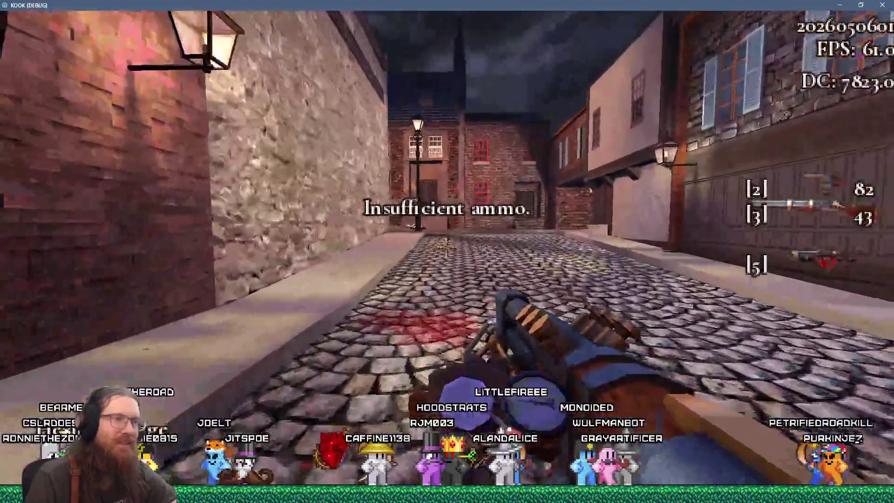
{"action": "key", "text": "grave"}
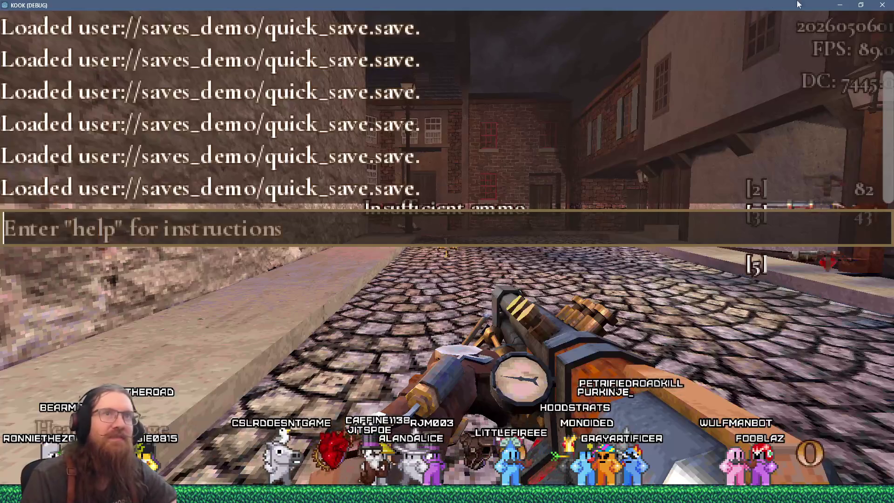
{"action": "key", "text": "F8"}
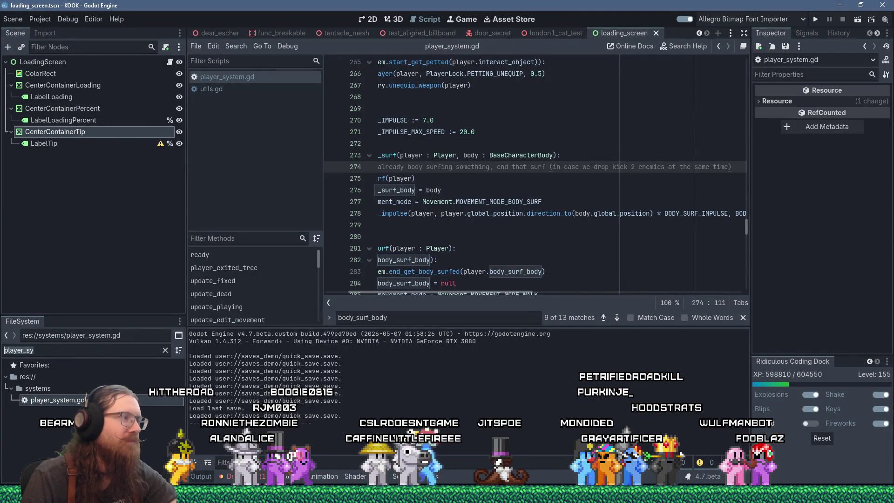
- Filter the FileSystem dock for 'wem' and open weapon_system.gd
{"action": "key", "text": "ctrl+a"}
{"action": "type", "text": "we"}
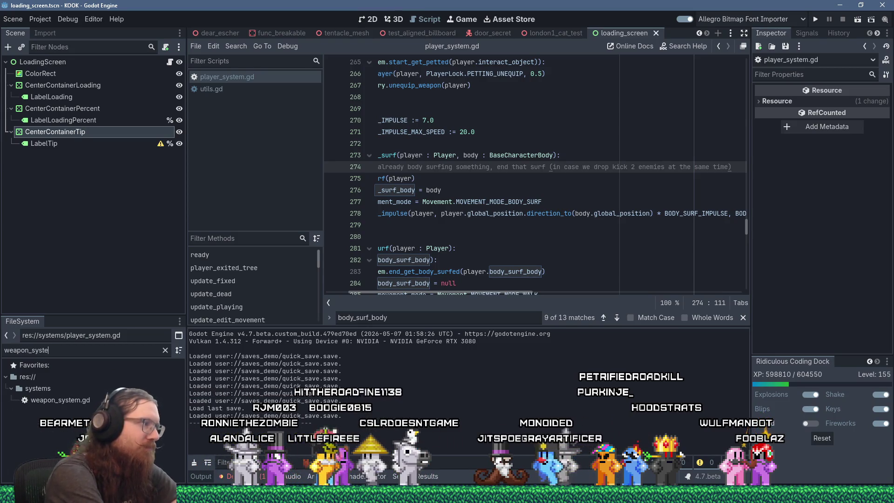
{"action": "type", "text": "m"}
{"action": "left_click", "coordinate": [77, 403]}
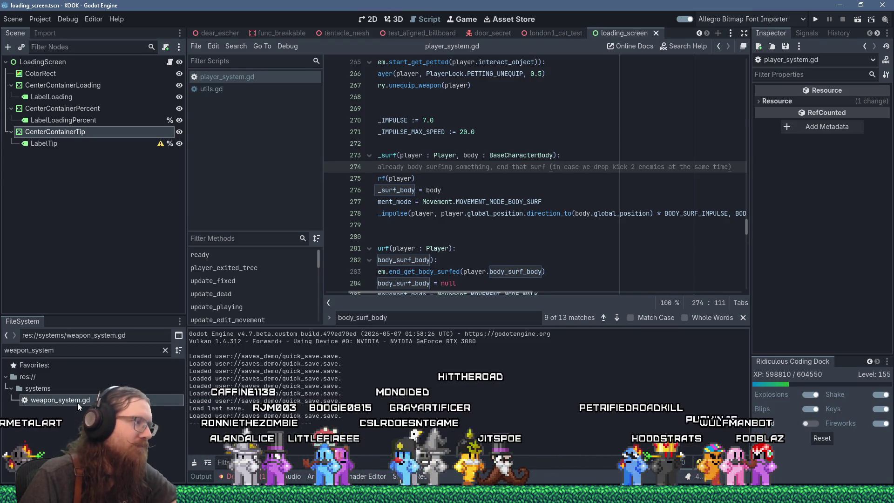
{"action": "double_click", "coordinate": [77, 403]}
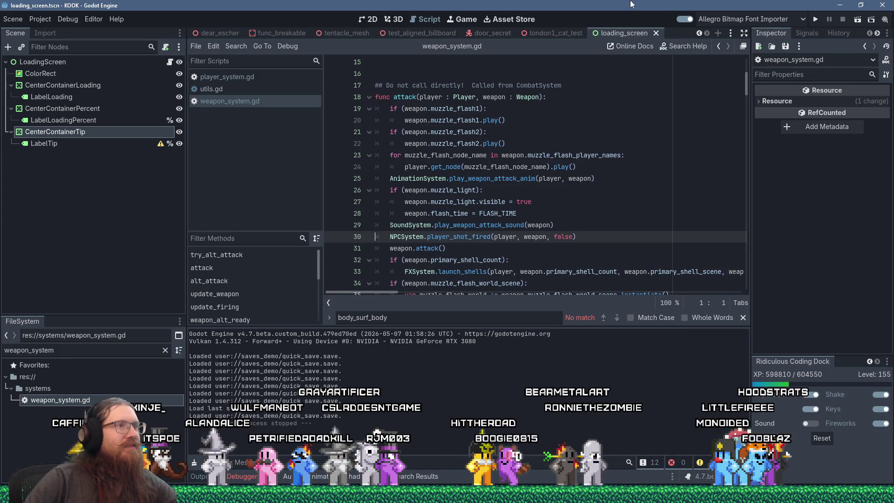
- Browse through weapon_system.gd and put the caret on empty line 16
{"action": "scroll", "coordinate": [405, 159], "scroll_direction": "up", "scroll_amount": 3}
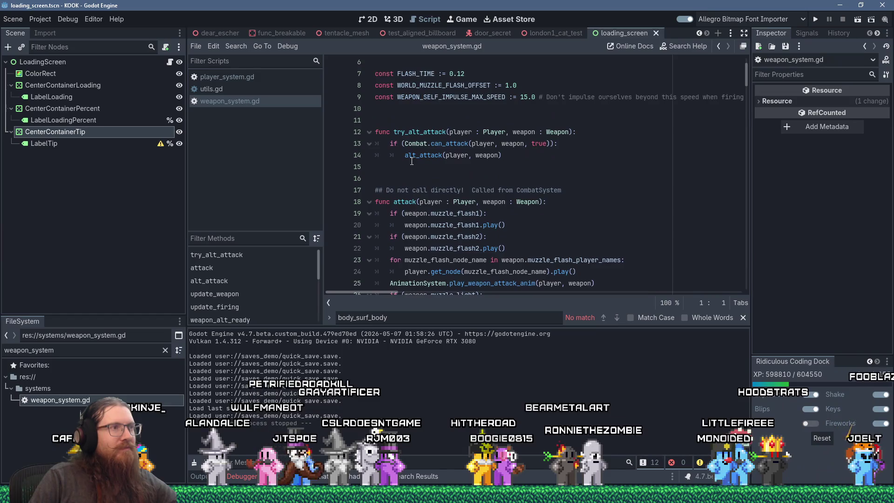
{"action": "scroll", "coordinate": [412, 161], "scroll_direction": "down", "scroll_amount": 4}
{"action": "scroll", "coordinate": [412, 161], "scroll_direction": "down", "scroll_amount": 2}
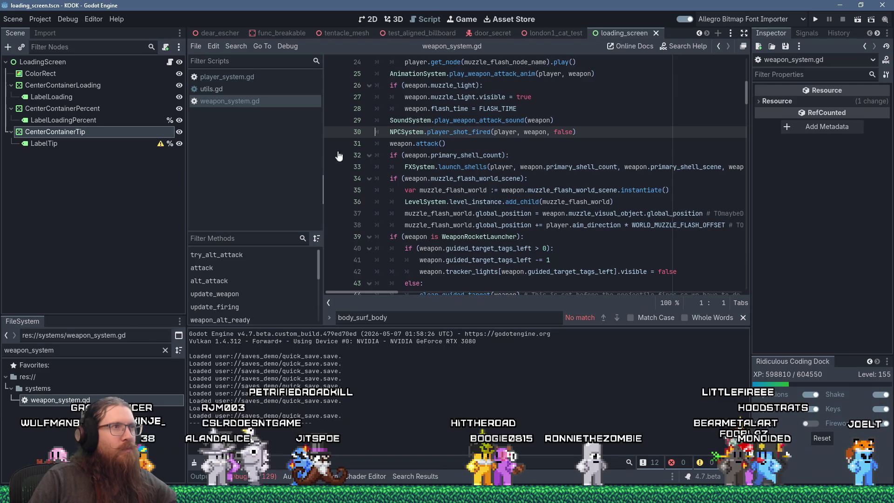
{"action": "scroll", "coordinate": [465, 184], "scroll_direction": "up", "scroll_amount": 6}
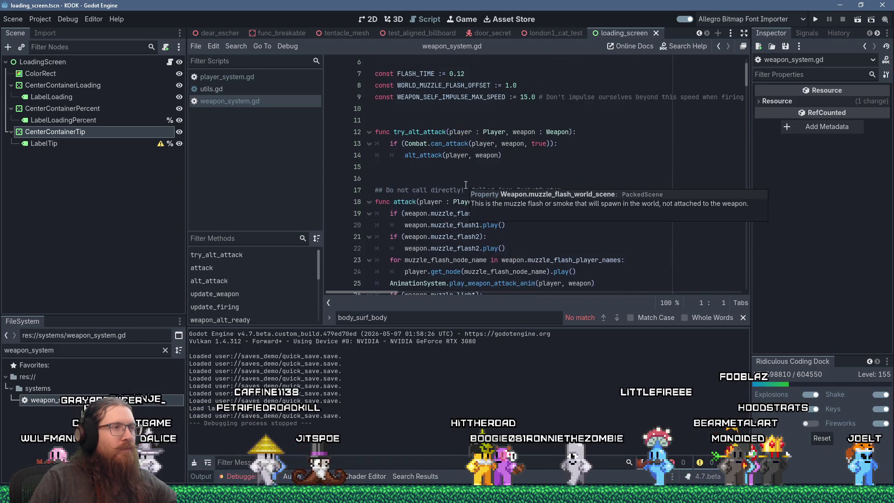
{"action": "left_click", "coordinate": [428, 177]}
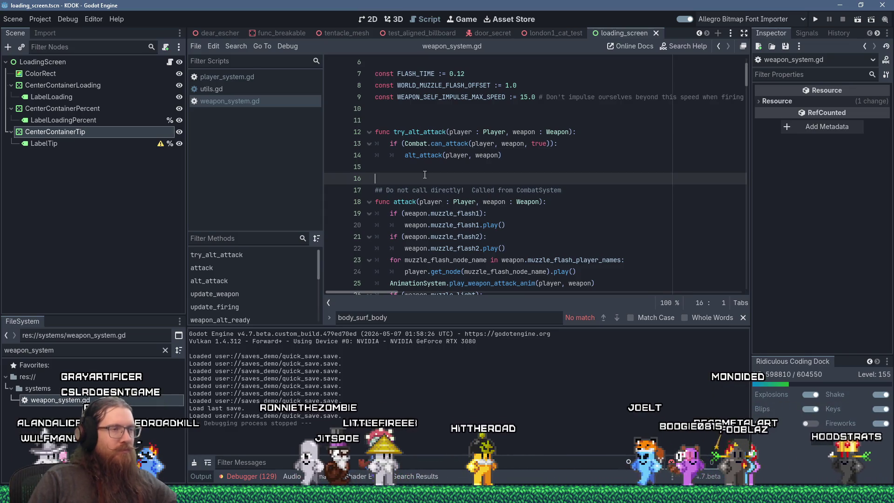
{"action": "scroll", "coordinate": [478, 259], "scroll_direction": "down", "scroll_amount": 10}
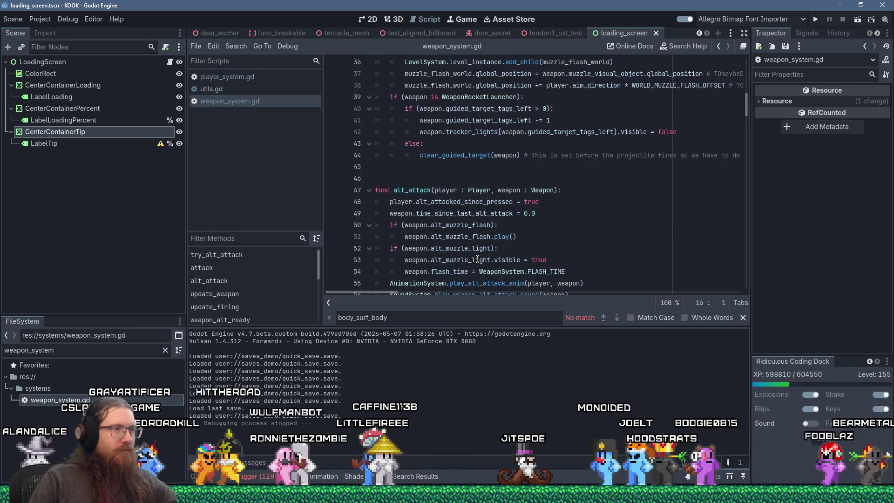
{"action": "scroll", "coordinate": [477, 259], "scroll_direction": "up", "scroll_amount": 3}
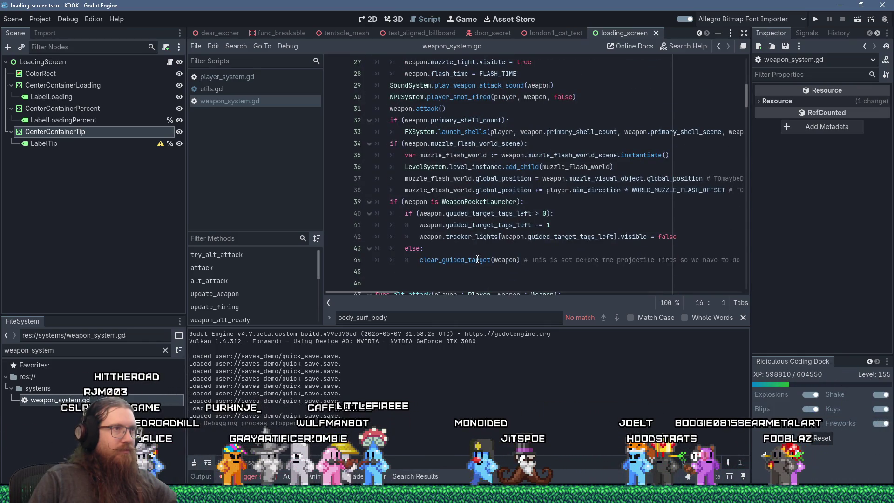
{"action": "scroll", "coordinate": [478, 259], "scroll_direction": "up", "scroll_amount": 3}
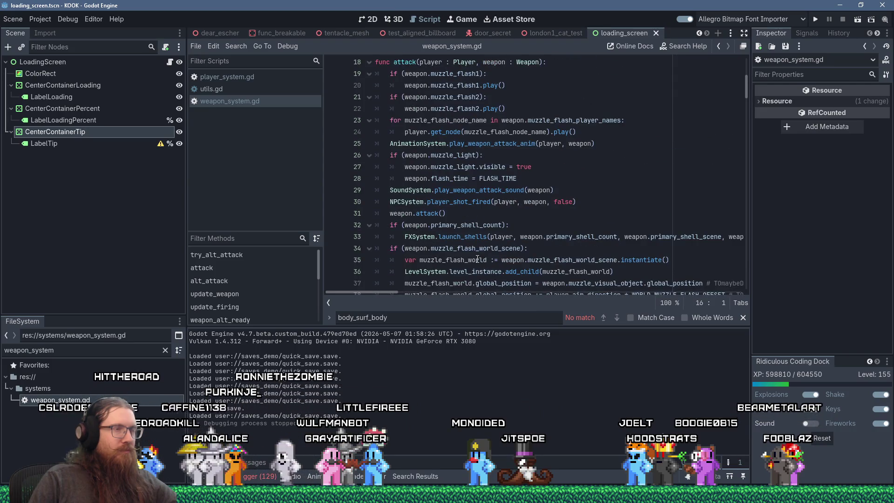
{"action": "scroll", "coordinate": [477, 258], "scroll_direction": "up", "scroll_amount": 3}
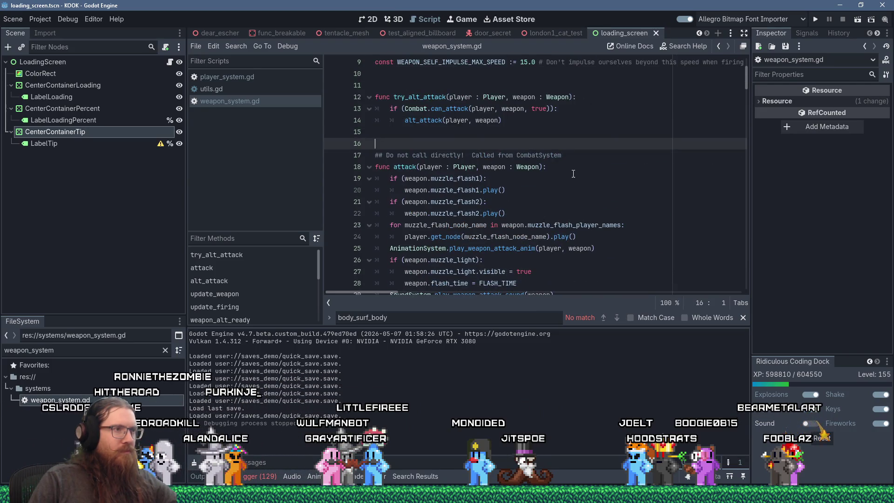
- Search the script for 'anim' and jump to the play_weapon_attack_anim definition
{"action": "key", "text": "ctrl+f"}
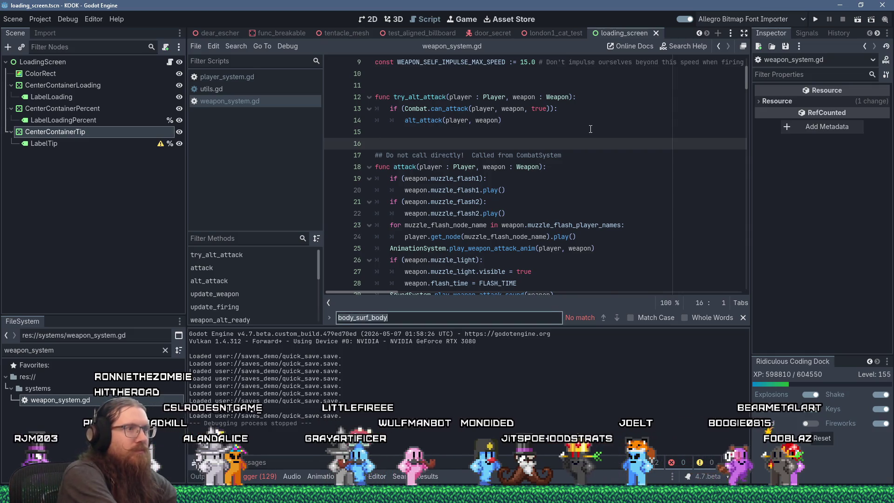
{"action": "type", "text": "anim"}
{"action": "left_click", "coordinate": [475, 167]}
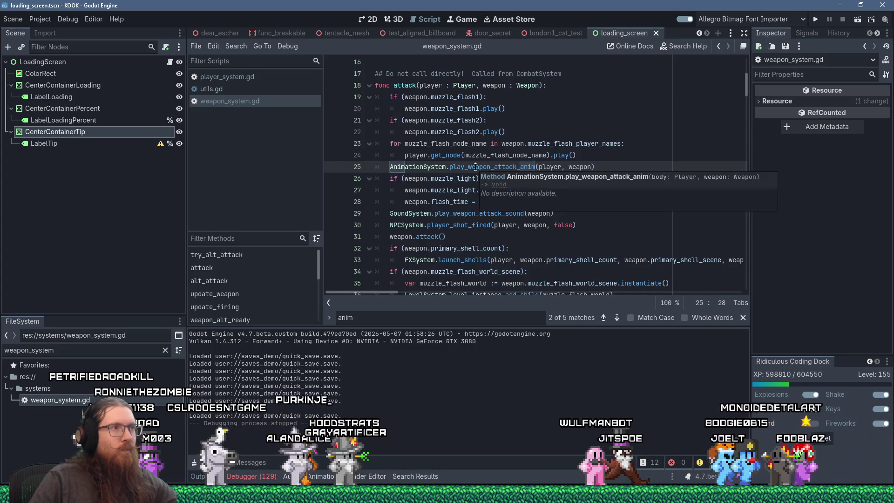
{"action": "left_click", "coordinate": [475, 168], "text": "ctrl"}
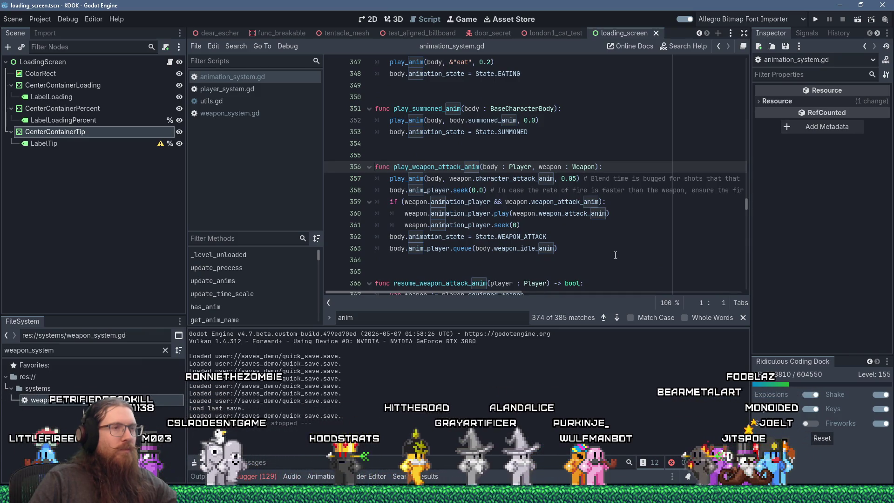
- Scroll through animation_system.gd and place the caret at the end of line 298
{"action": "mouse_move", "coordinate": [485, 292]}
{"action": "left_mouse_down"}
{"action": "mouse_move", "coordinate": [563, 295]}
{"action": "mouse_move", "coordinate": [468, 284]}
{"action": "left_mouse_up"}
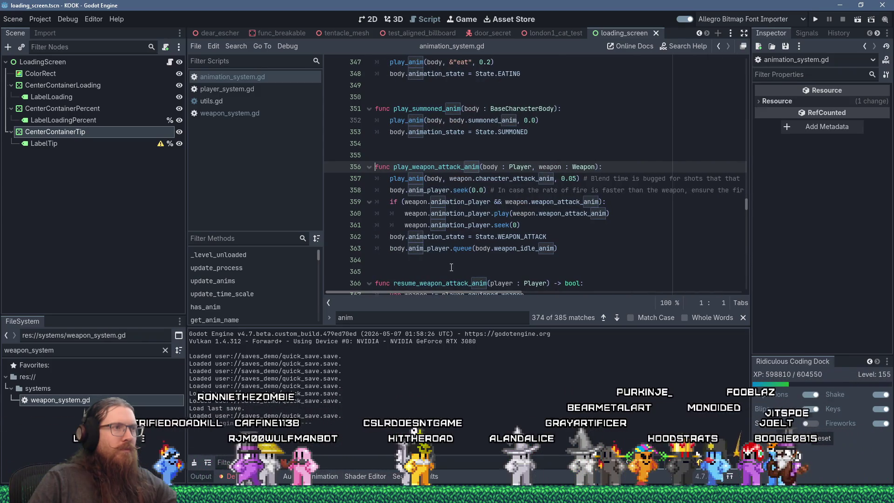
{"action": "scroll", "coordinate": [451, 267], "scroll_direction": "down", "scroll_amount": 1}
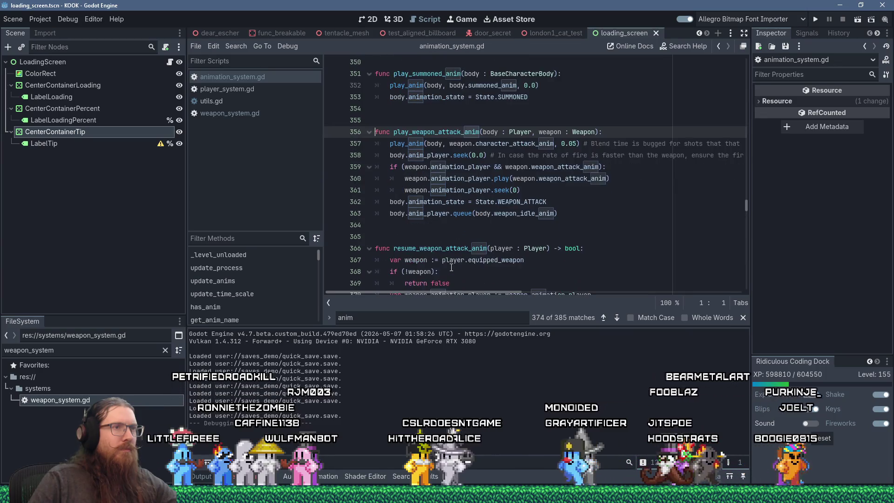
{"action": "scroll", "coordinate": [452, 268], "scroll_direction": "down", "scroll_amount": 1}
{"action": "scroll", "coordinate": [451, 267], "scroll_direction": "down", "scroll_amount": 1}
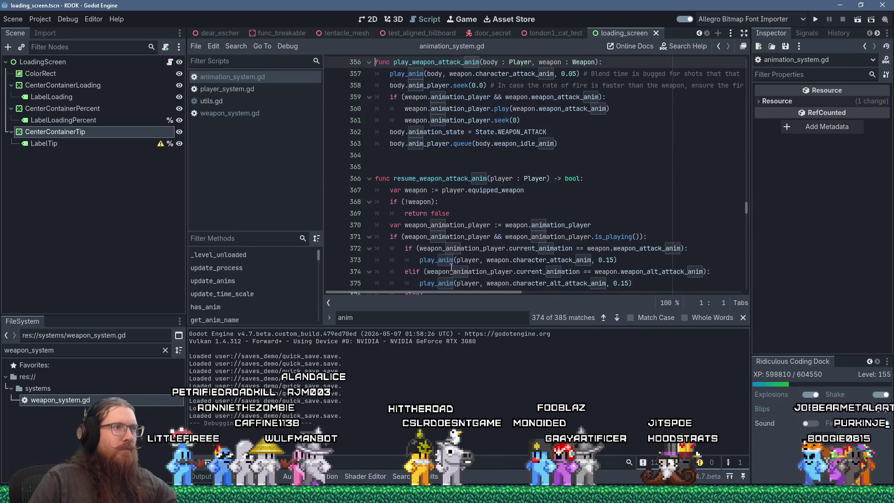
{"action": "scroll", "coordinate": [451, 268], "scroll_direction": "down", "scroll_amount": 1}
{"action": "scroll", "coordinate": [451, 267], "scroll_direction": "down", "scroll_amount": 4}
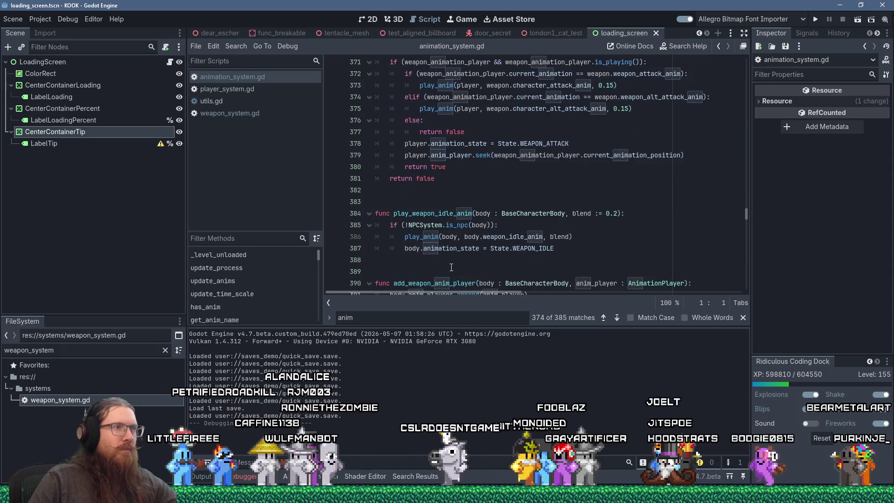
{"action": "scroll", "coordinate": [451, 268], "scroll_direction": "down", "scroll_amount": 2}
{"action": "scroll", "coordinate": [451, 267], "scroll_direction": "up", "scroll_amount": 15}
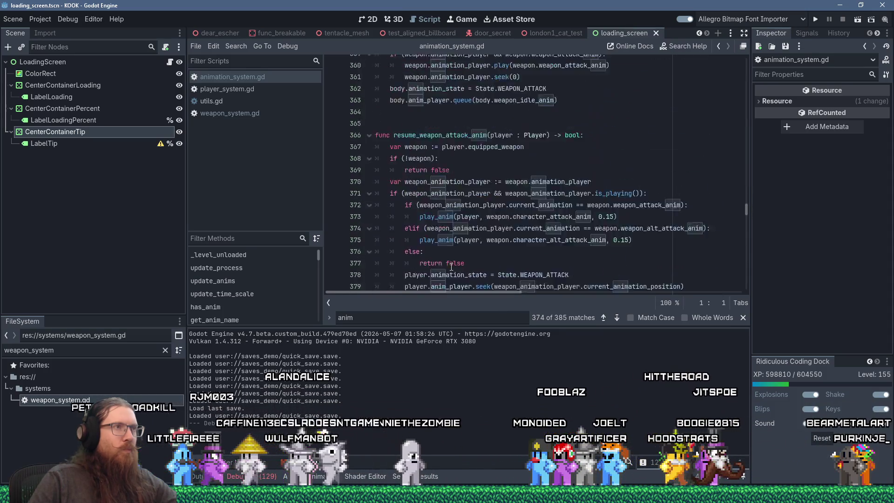
{"action": "scroll", "coordinate": [451, 267], "scroll_direction": "up", "scroll_amount": 6}
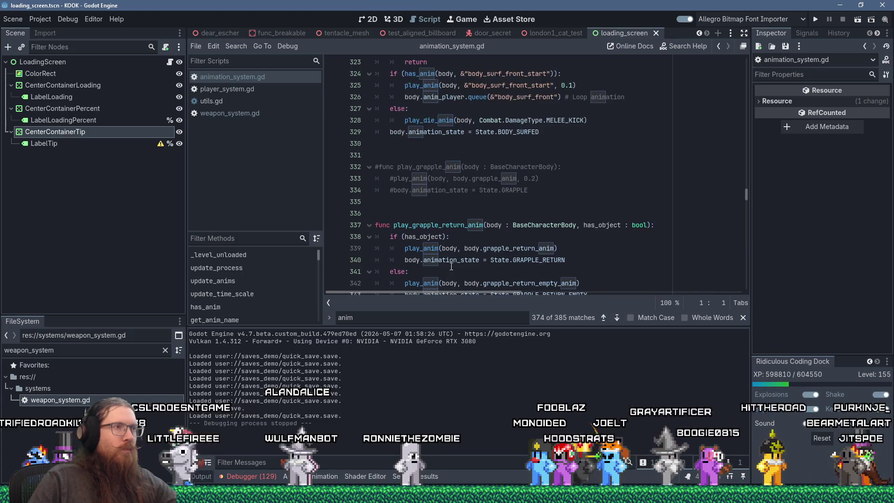
{"action": "scroll", "coordinate": [451, 267], "scroll_direction": "up", "scroll_amount": 6}
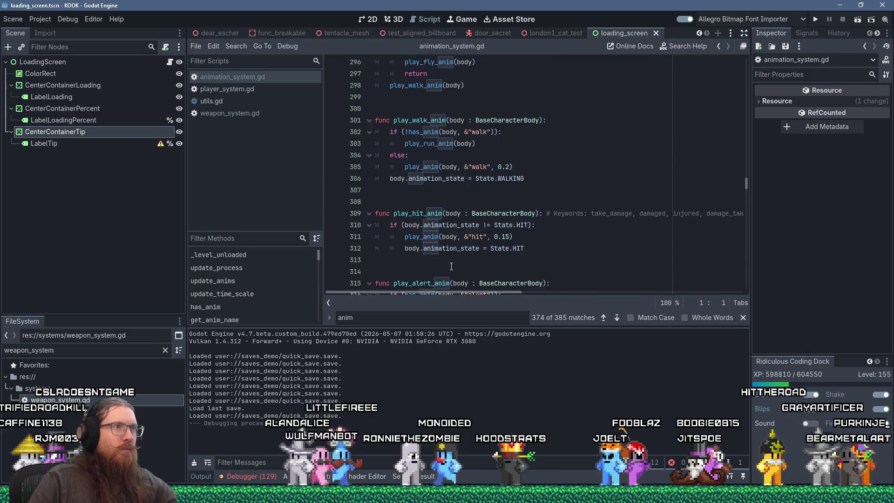
{"action": "scroll", "coordinate": [451, 266], "scroll_direction": "up", "scroll_amount": 3}
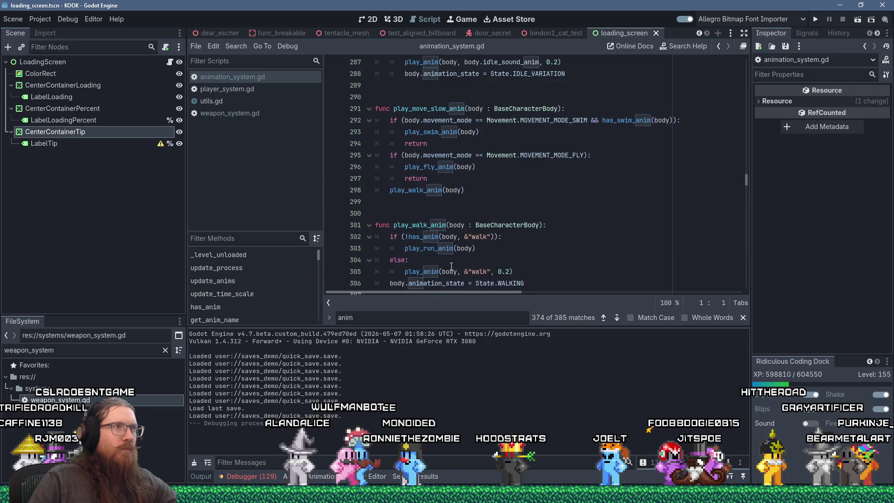
{"action": "left_click", "coordinate": [543, 190]}
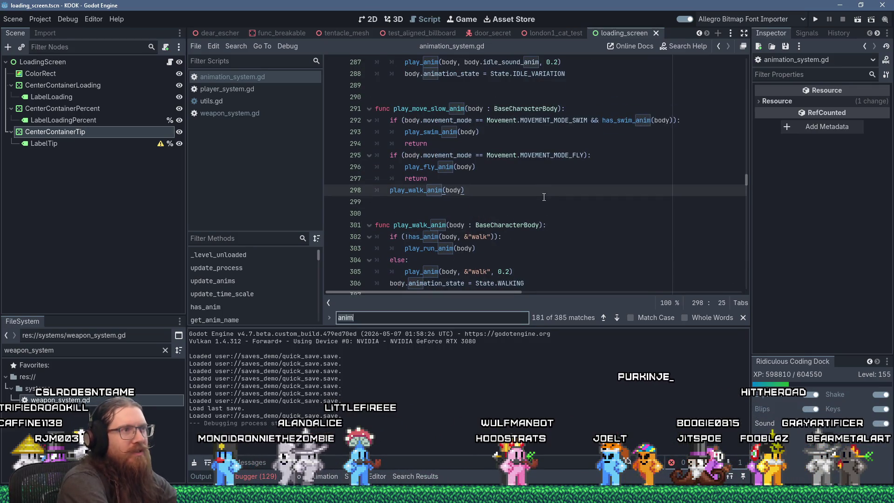
- Search 'stop', select the stop_weapon_alt_anim name, and start Find in Files for it
{"action": "key", "text": "ctrl+f"}
{"action": "type", "text": "s"}
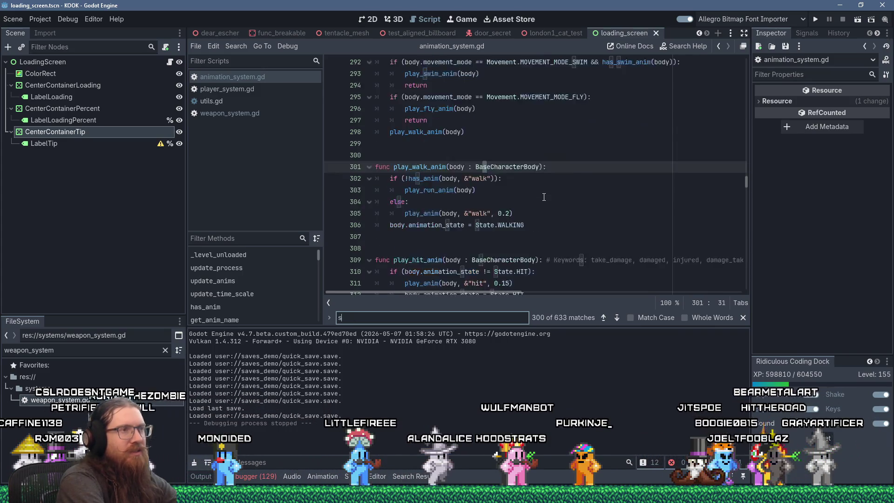
{"action": "type", "text": "top"}
{"action": "key", "text": "Return"}
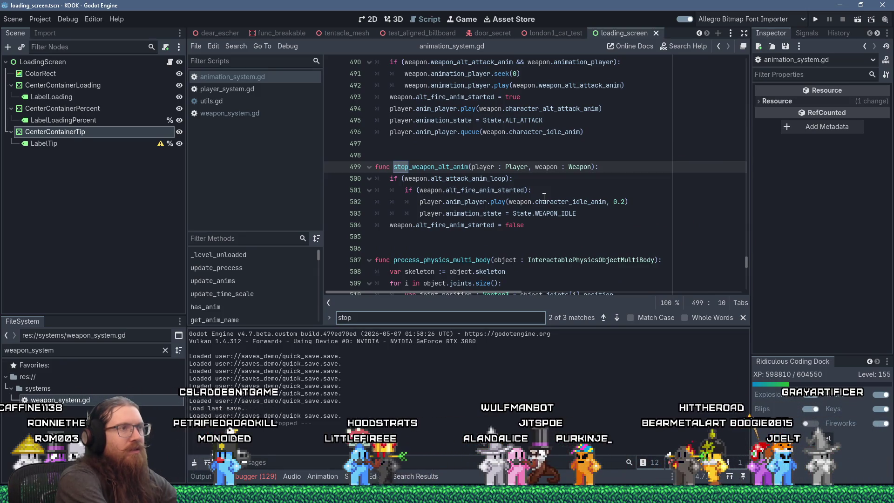
{"action": "double_click", "coordinate": [442, 166]}
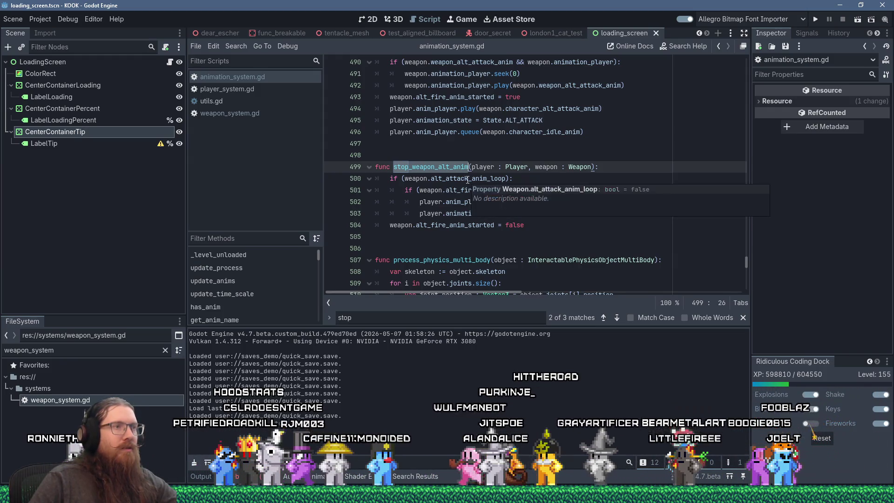
{"action": "mouse_move", "coordinate": [466, 191]}
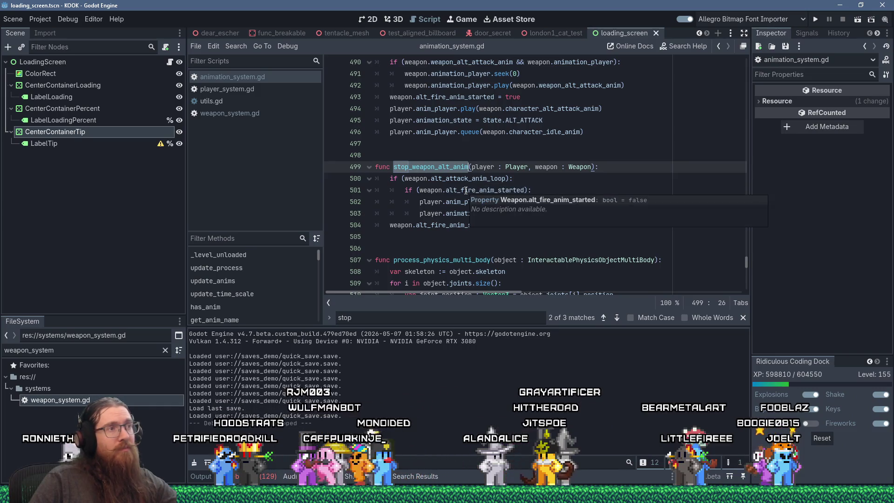
{"action": "left_click", "coordinate": [237, 45]}
{"action": "left_click", "coordinate": [258, 113]}
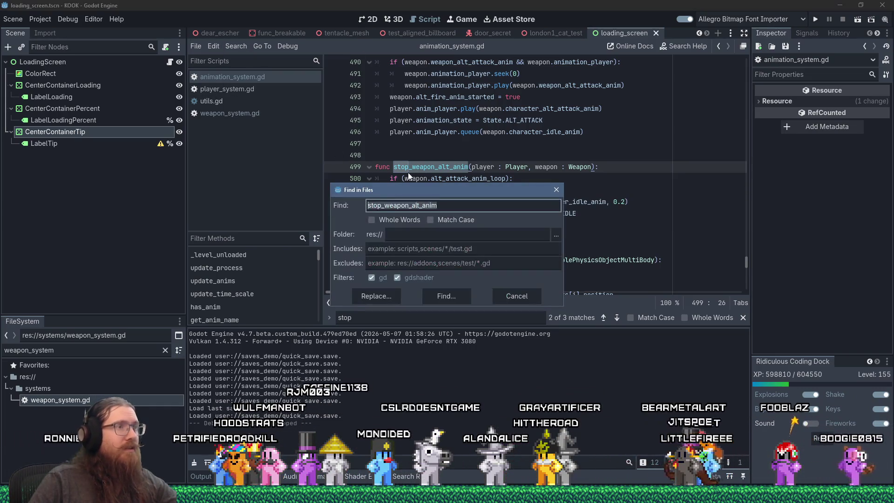
- List stop_weapon_alt_anim uses, open the line-418 call in combat_system.gd, then launch the game
{"action": "left_click", "coordinate": [455, 298]}
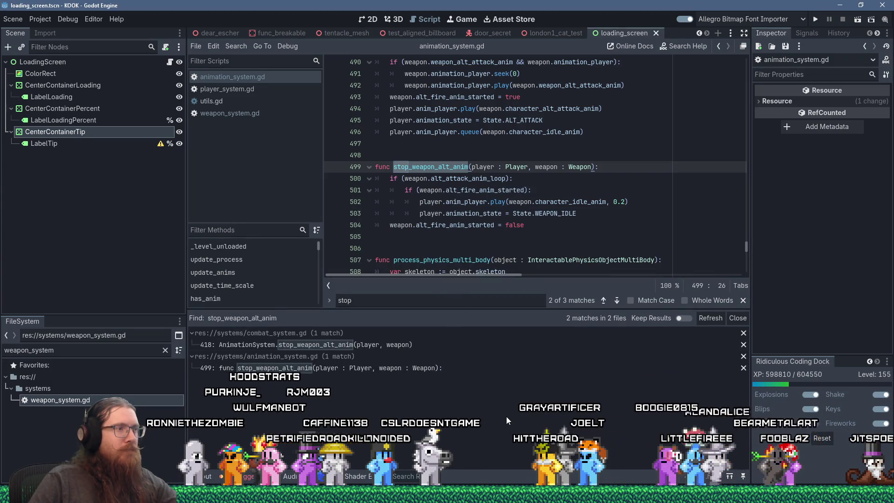
{"action": "right_click", "coordinate": [438, 167]}
{"action": "left_click", "coordinate": [458, 219]}
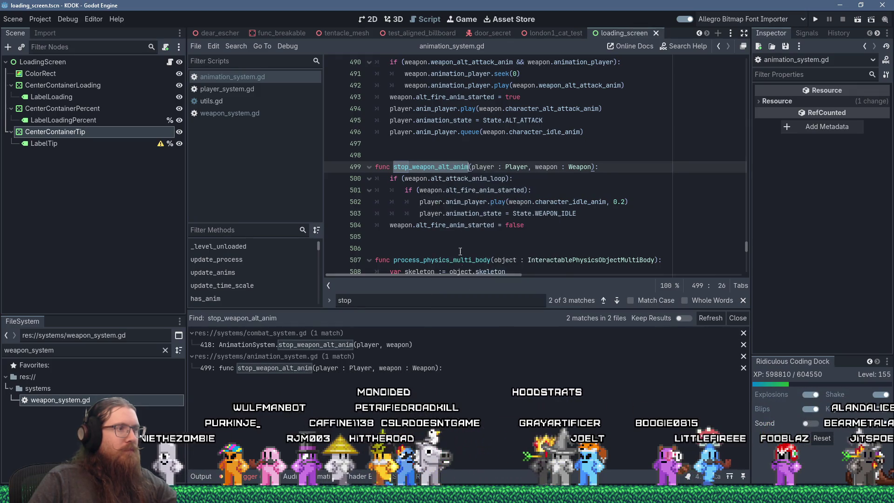
{"action": "left_click", "coordinate": [419, 345]}
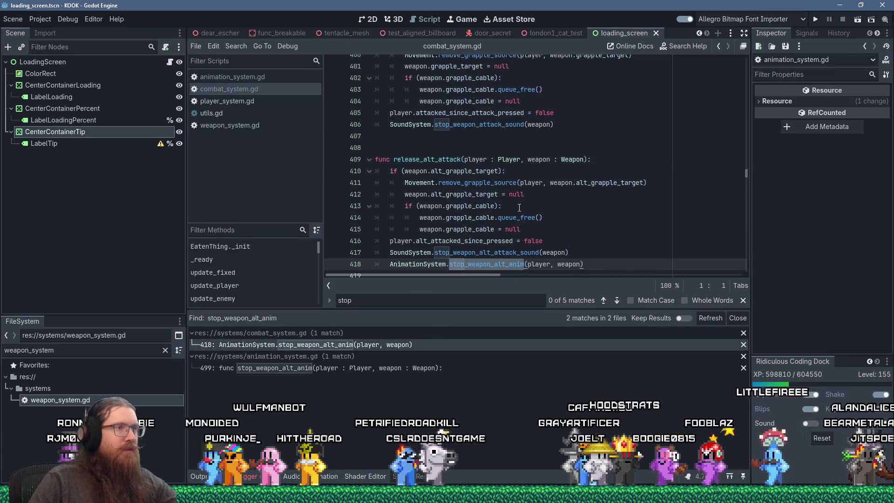
{"action": "scroll", "coordinate": [519, 208], "scroll_direction": "down", "scroll_amount": 1}
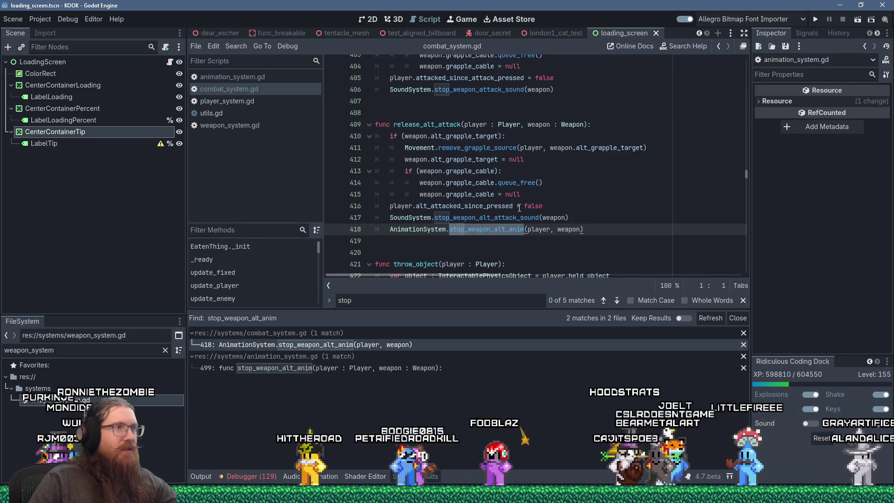
{"action": "scroll", "coordinate": [519, 208], "scroll_direction": "up", "scroll_amount": 3}
{"action": "scroll", "coordinate": [519, 208], "scroll_direction": "up", "scroll_amount": 3}
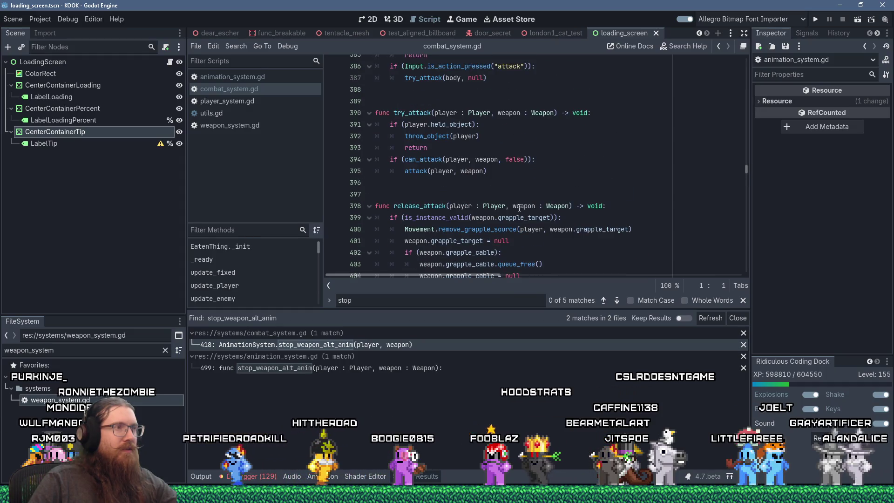
{"action": "left_click", "coordinate": [815, 20]}
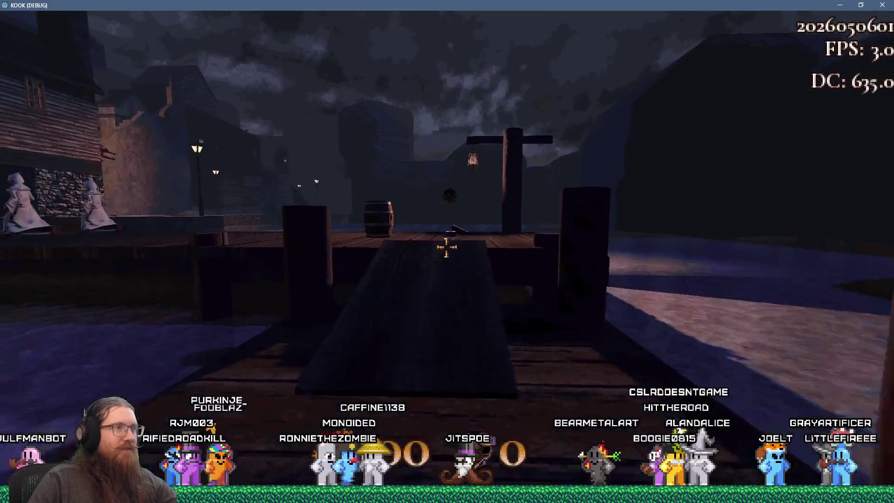
- Walk off the dock, over the rooftops into the stone alley, and fire at the spider
{"action": "key", "text": "w"}
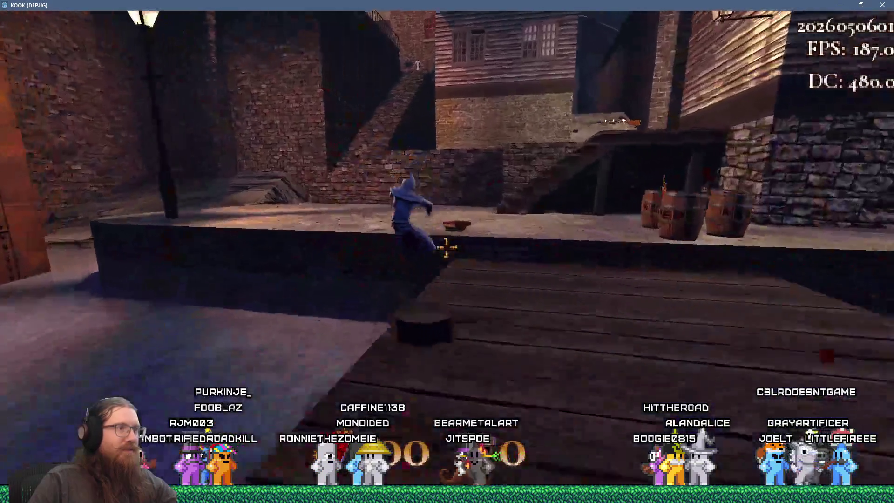
{"action": "key", "text": "w"}
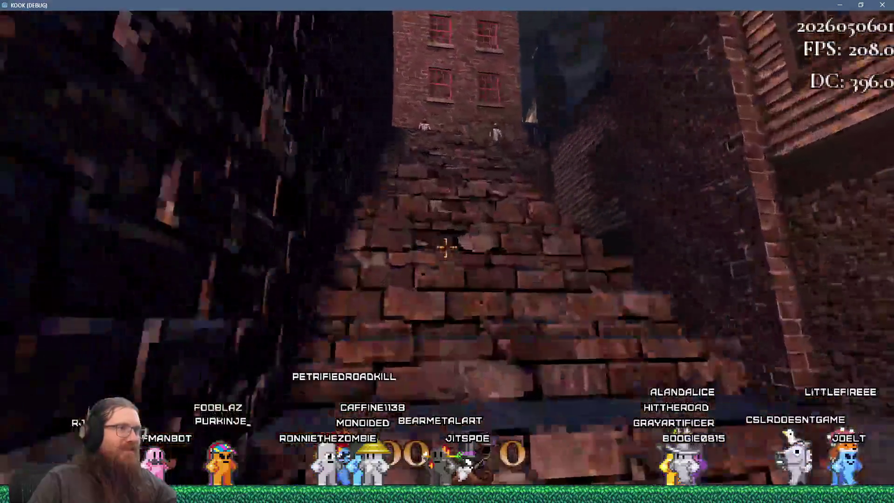
{"action": "key", "text": "w"}
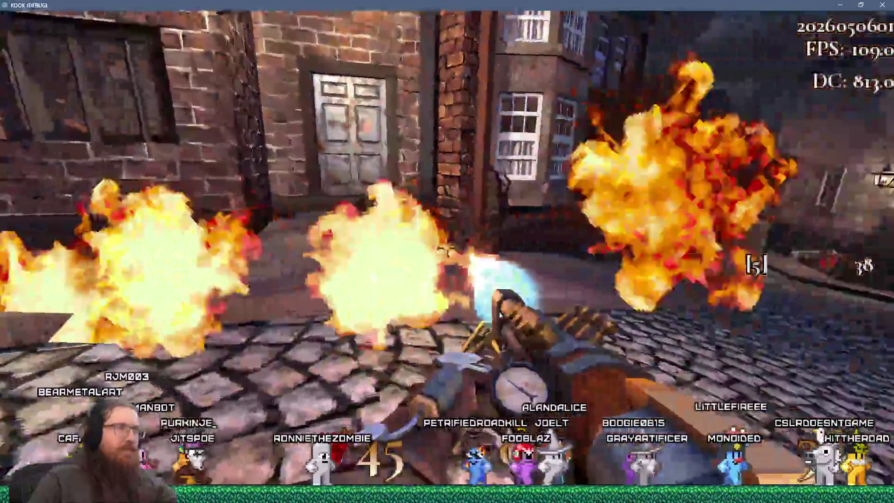
{"action": "left_click", "coordinate": [447, 251]}
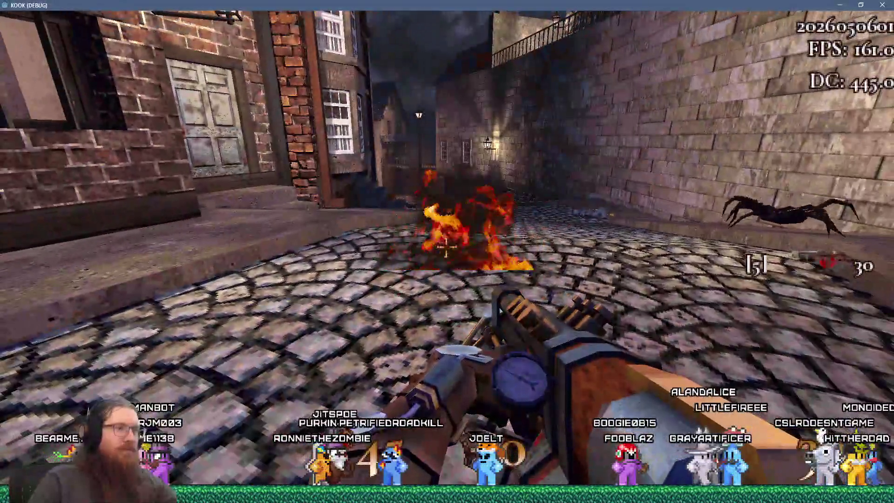
{"action": "left_click", "coordinate": [446, 252]}
{"action": "left_click", "coordinate": [446, 251]}
{"action": "left_click", "coordinate": [446, 252]}
{"action": "left_click", "coordinate": [446, 252]}
- Keep firing until ammo runs out, then open the console and return to the editor
{"action": "left_click", "coordinate": [446, 251]}
{"action": "left_click", "coordinate": [446, 252]}
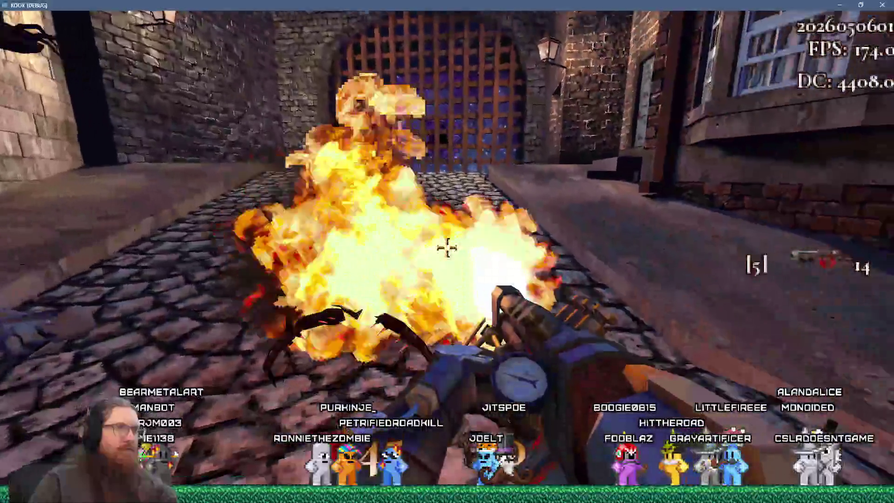
{"action": "left_click", "coordinate": [446, 252]}
{"action": "left_click", "coordinate": [446, 247]}
{"action": "left_click", "coordinate": [446, 246]}
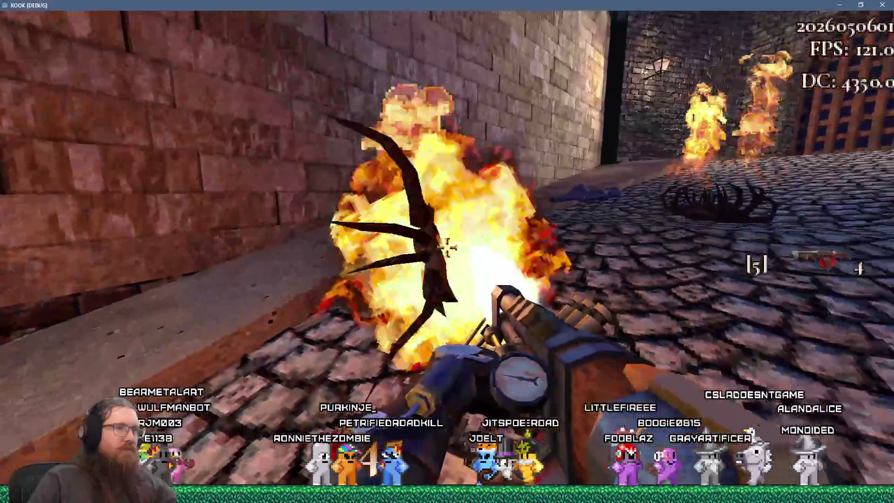
{"action": "left_click", "coordinate": [446, 246]}
{"action": "mouse_move", "coordinate": [446, 246]}
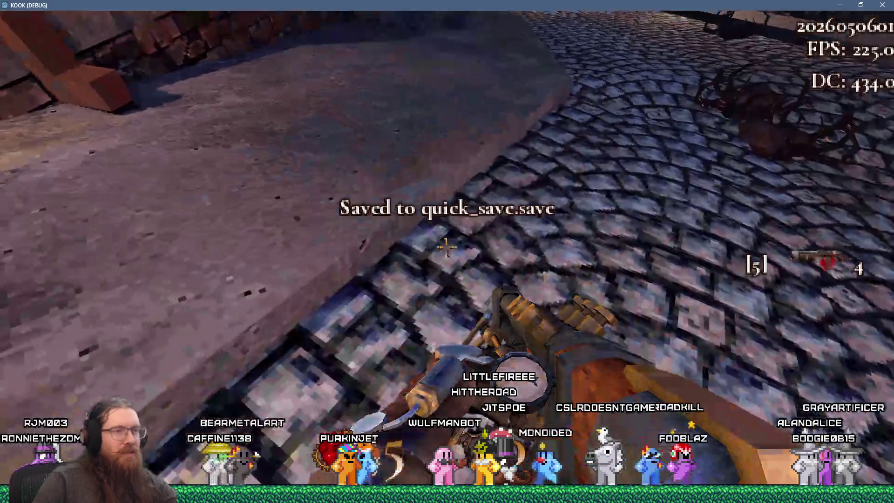
{"action": "left_click", "coordinate": [446, 247]}
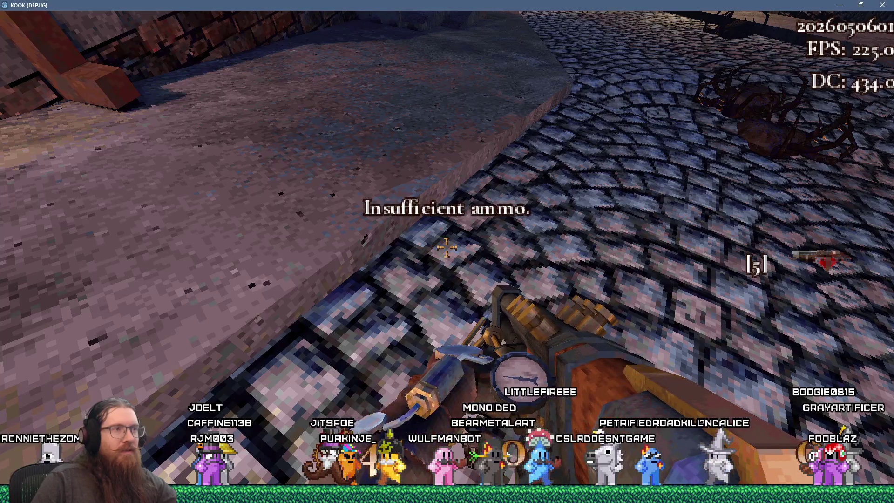
{"action": "key", "text": "grave"}
{"action": "key", "text": "alt+Tab"}
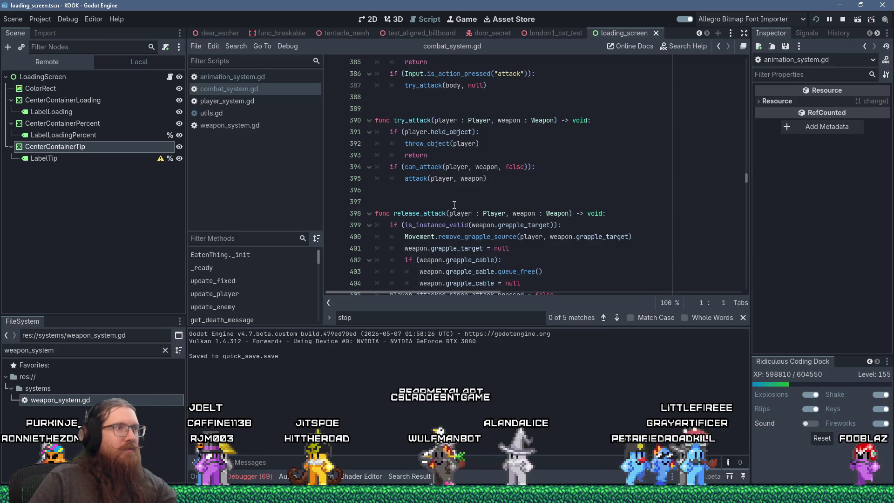
- Copy the sound call on line 406 of combat_system.gd
{"action": "scroll", "coordinate": [452, 196], "scroll_direction": "down", "scroll_amount": 3}
{"action": "left_click_drag", "start_coordinate": [555, 202], "coordinate": [399, 205]}
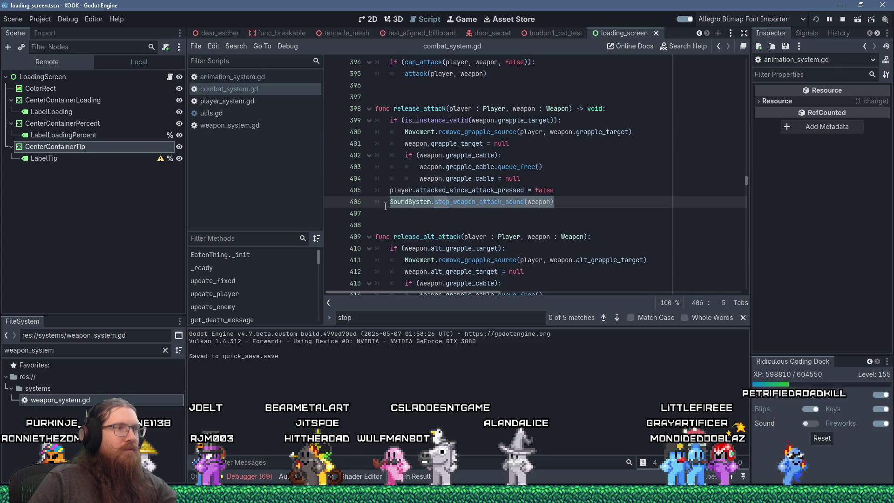
{"action": "right_click", "coordinate": [417, 203]}
{"action": "left_click", "coordinate": [454, 274]}
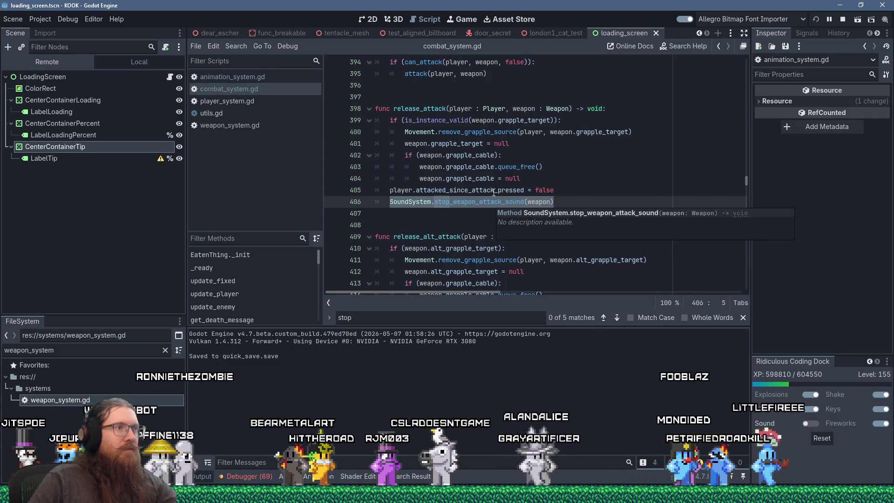
{"action": "left_click", "coordinate": [524, 179]}
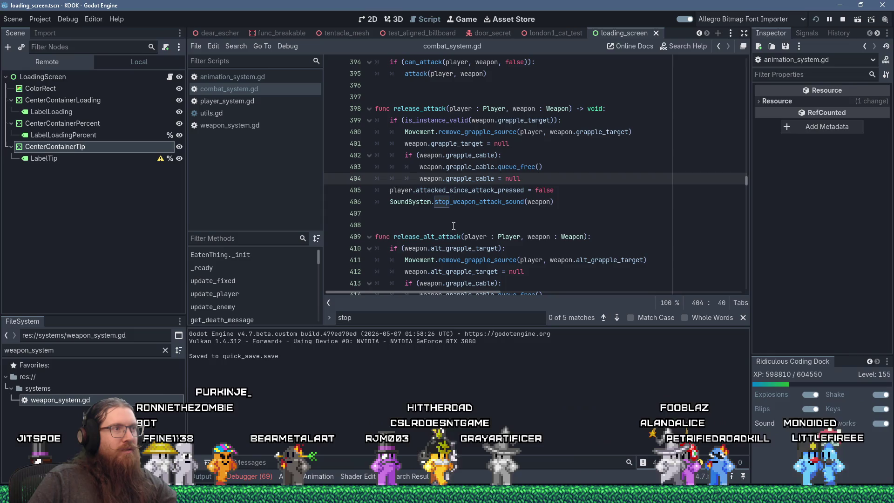
- Copy the release_alt_attack function name and switch away from the editor
{"action": "double_click", "coordinate": [442, 238]}
{"action": "right_click", "coordinate": [442, 238]}
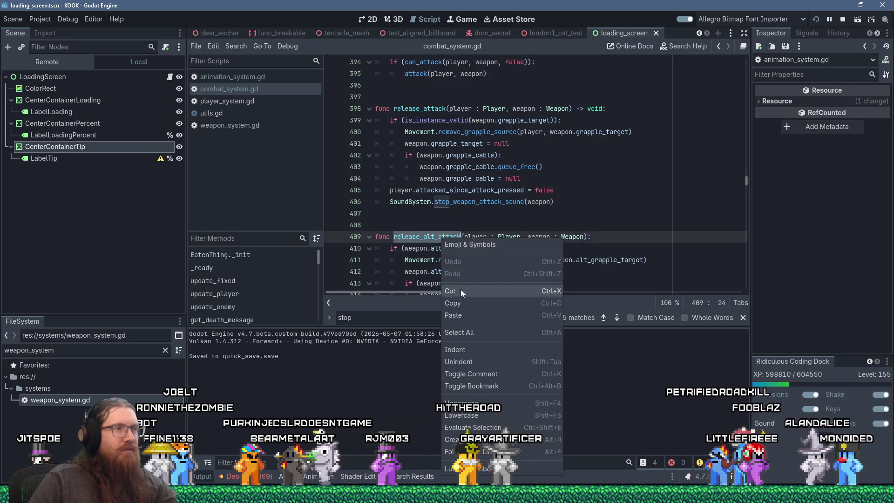
{"action": "left_click", "coordinate": [466, 308]}
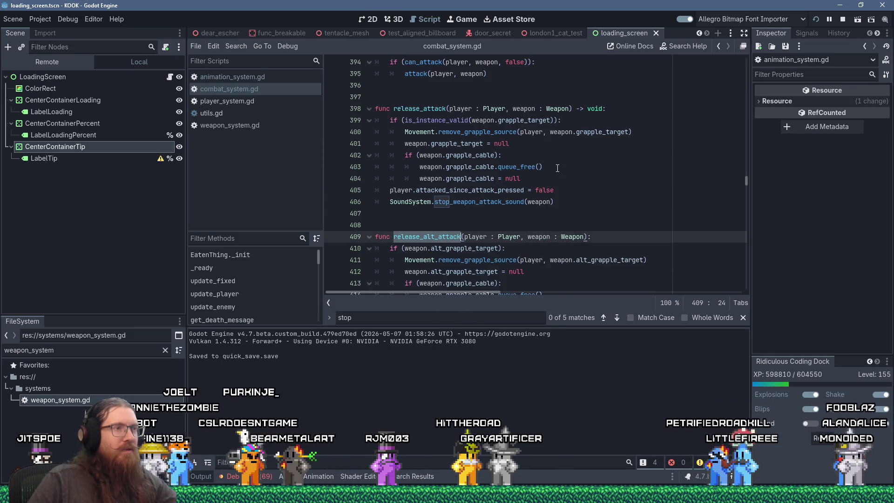
{"action": "key", "text": "alt+Tab"}
- Paste release_alt_attack onto a new line under the heading in kook_todo.txt
{"action": "left_click", "coordinate": [434, 105]}
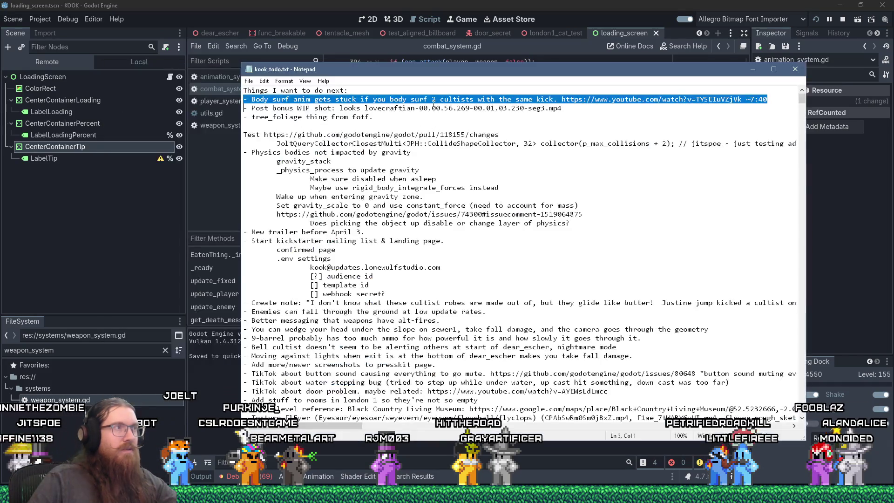
{"action": "key", "text": "Left"}
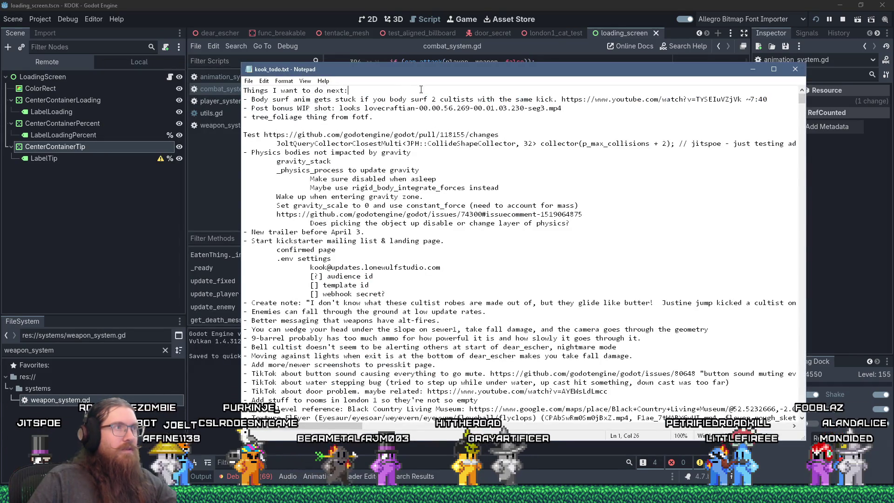
{"action": "key", "text": "Return"}
{"action": "key", "text": "Up"}
{"action": "key", "text": "ctrl+v"}
- Move the Body surf note to the end and prefix it with '(done): Fixed:'
{"action": "left_click", "coordinate": [355, 107]}
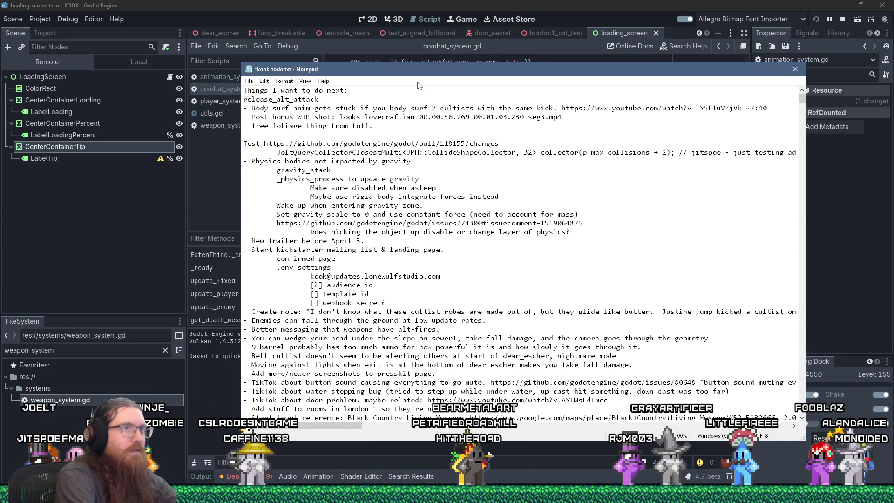
{"action": "key", "text": "Right"}
{"action": "key", "text": "Right"}
{"action": "key", "text": "Right"}
{"action": "key", "text": "shift+Home"}
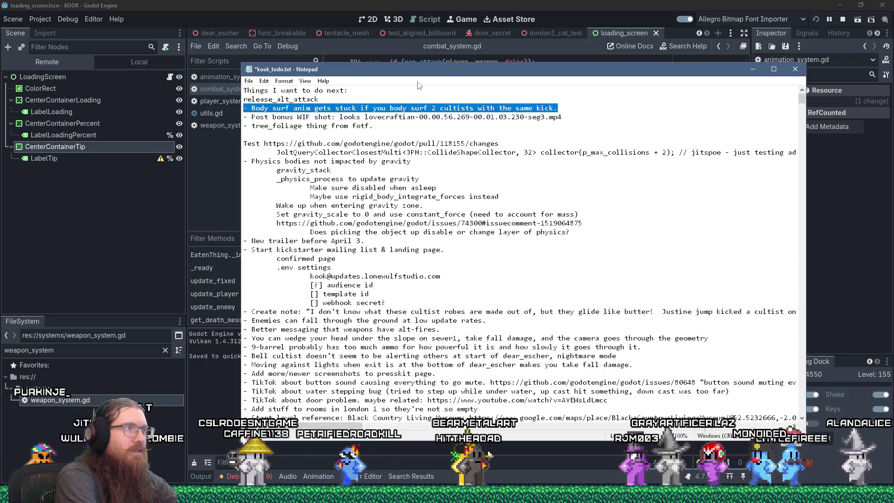
{"action": "key", "text": "ctrl+x"}
{"action": "key", "text": "ctrl+End"}
{"action": "key", "text": "Return"}
{"action": "key", "text": "ctrl+v"}
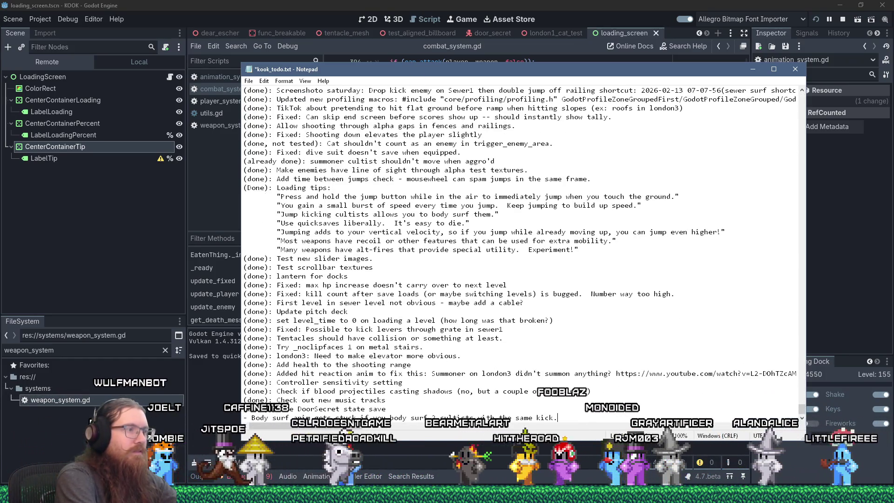
{"action": "type", "text": "(done):"}
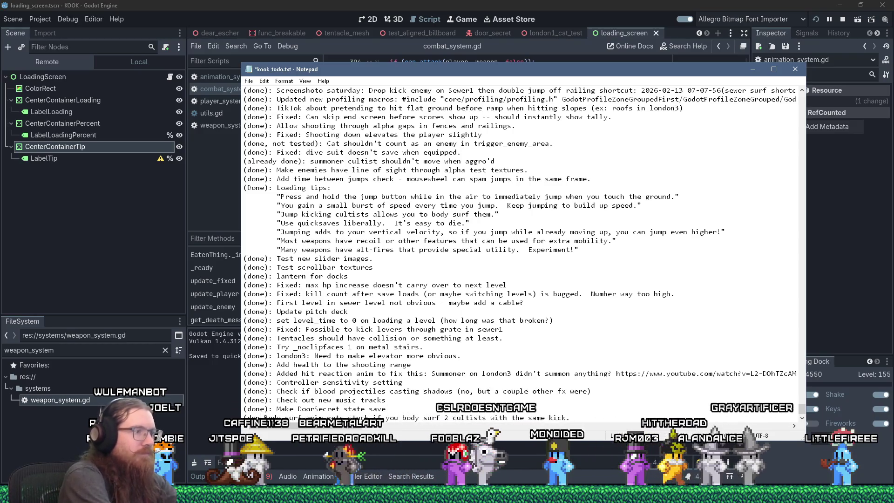
{"action": "key", "text": "BackSpace"}
{"action": "type", "text": "Fixed:"}
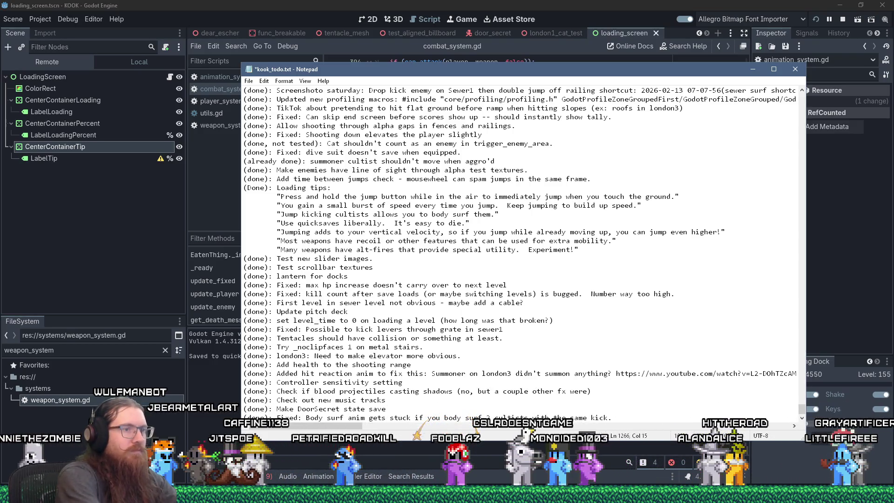
- Write the flamethrower-ammo to-do at the top, inserting the copied release_attack() name
{"action": "key", "text": "ctrl+Home"}
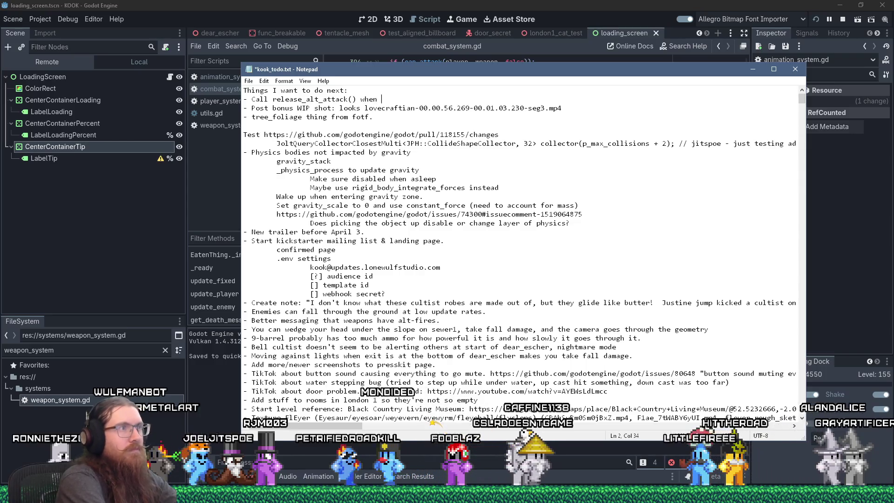
{"action": "type", "text": "ng outu "}
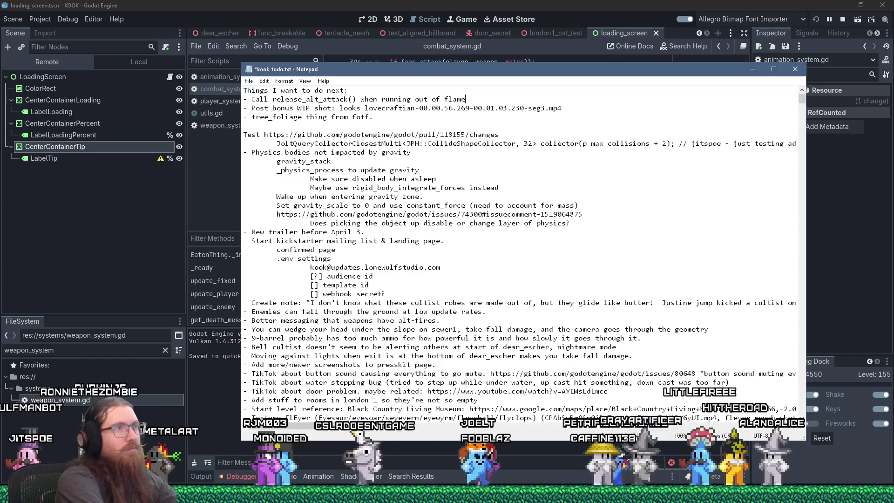
{"action": "type", "text": "thrower ammo"}
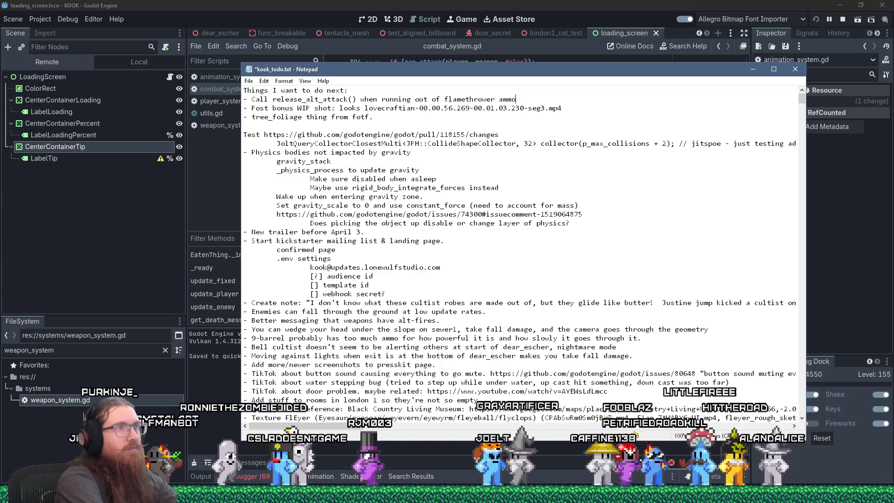
{"action": "key", "text": "alt+Tab"}
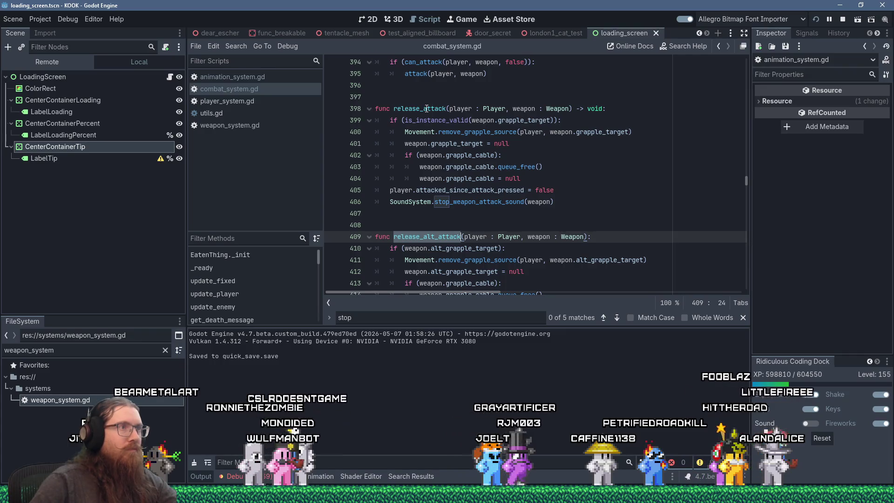
{"action": "double_click", "coordinate": [426, 108]}
{"action": "right_click", "coordinate": [426, 108]}
{"action": "left_click", "coordinate": [439, 148]}
{"action": "key", "text": "alt+Tab"}
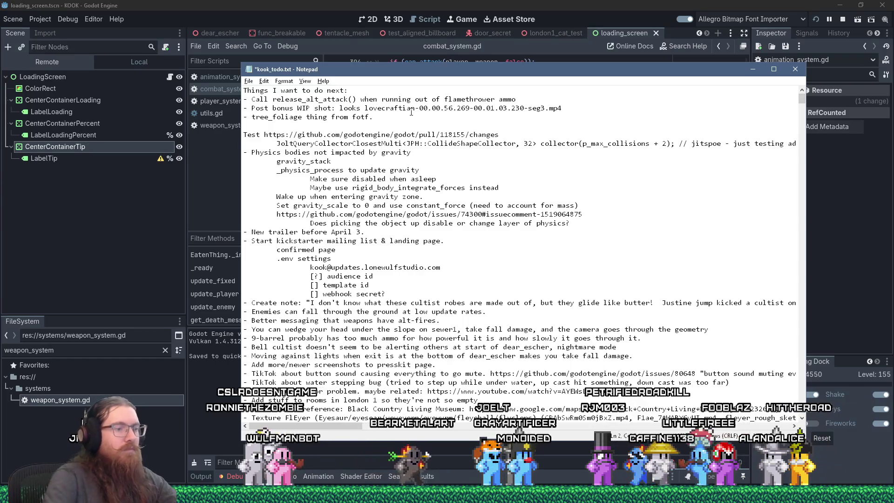
{"action": "left_click", "coordinate": [273, 100]}
{"action": "key", "text": "ctrl+v"}
{"action": "type", "text": "and"}
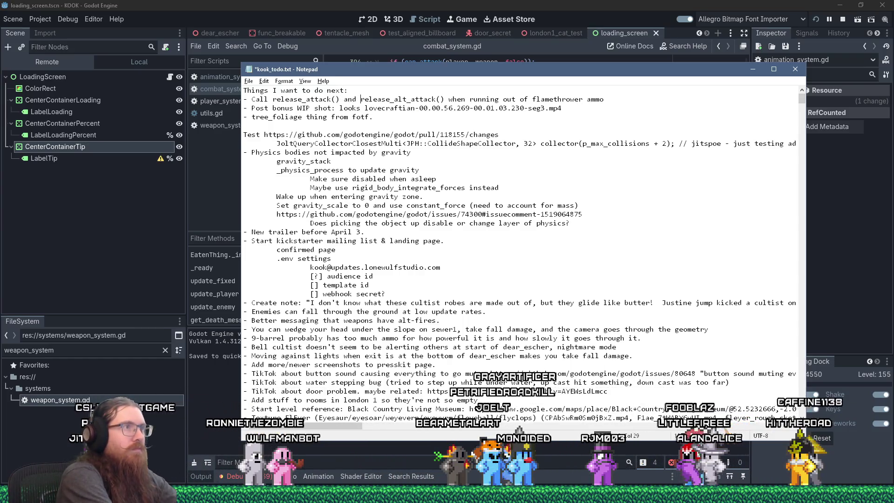
{"action": "key", "text": "alt+Tab"}
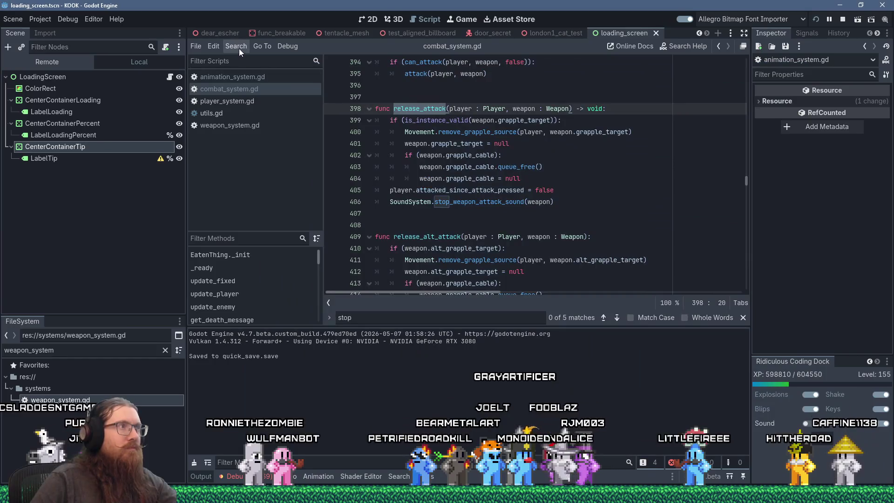
- Search all project files for 'insufficient' and open the line 464 match
{"action": "left_click", "coordinate": [239, 48]}
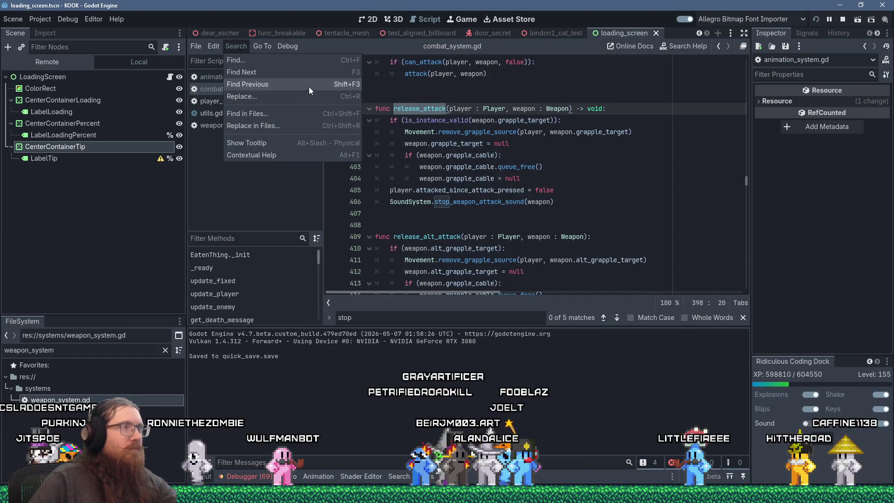
{"action": "left_click", "coordinate": [483, 160]}
{"action": "left_click", "coordinate": [234, 46]}
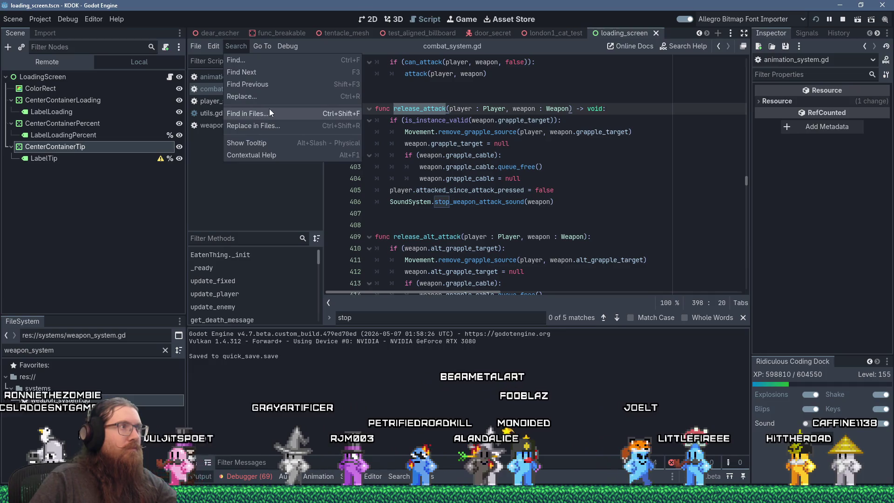
{"action": "left_click", "coordinate": [270, 112]}
{"action": "type", "text": "insufficient"}
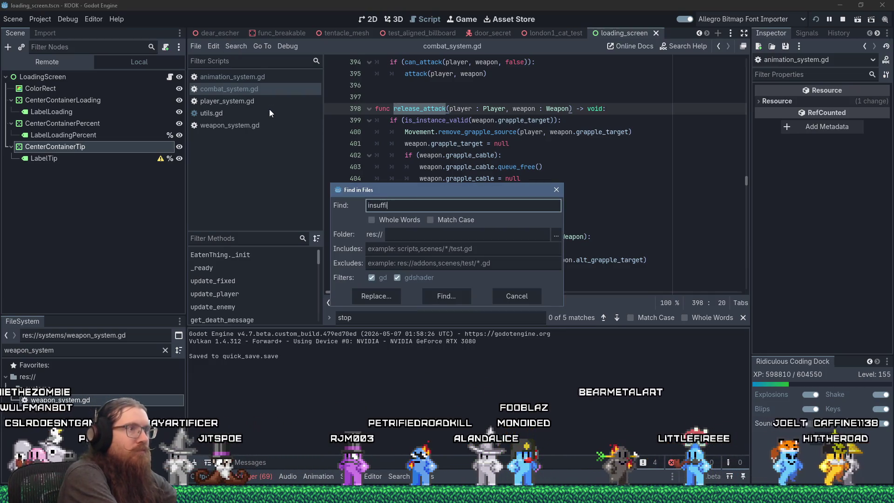
{"action": "key", "text": "Return"}
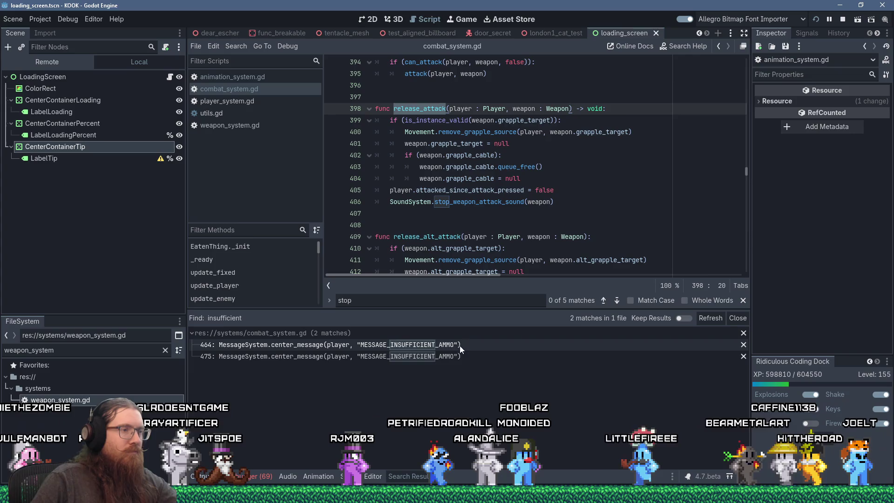
{"action": "left_click", "coordinate": [454, 347]}
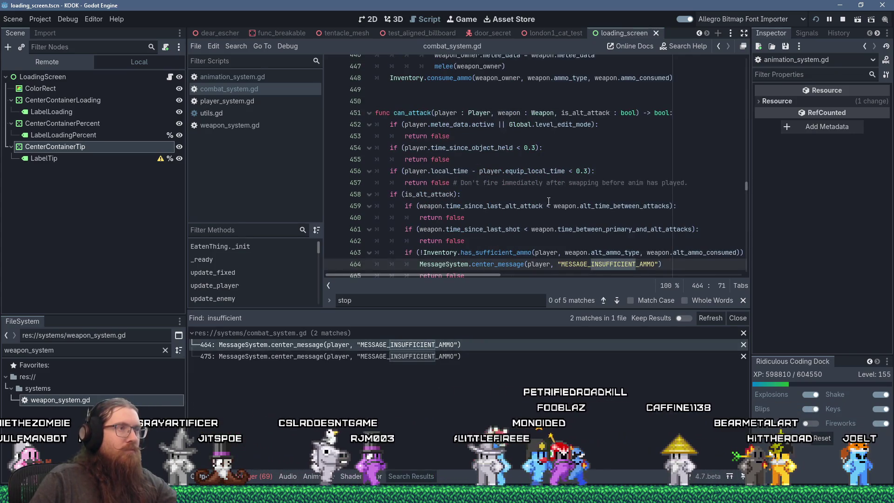
- Set a breakpoint on combat_system.gd line 464 and alt-fire in the game to hit it
{"action": "scroll", "coordinate": [549, 201], "scroll_direction": "down", "scroll_amount": 1}
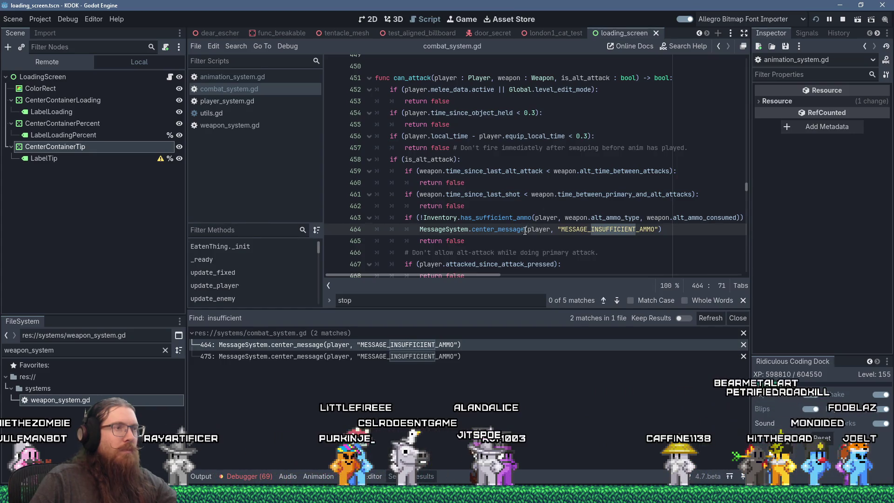
{"action": "mouse_move", "coordinate": [523, 232]}
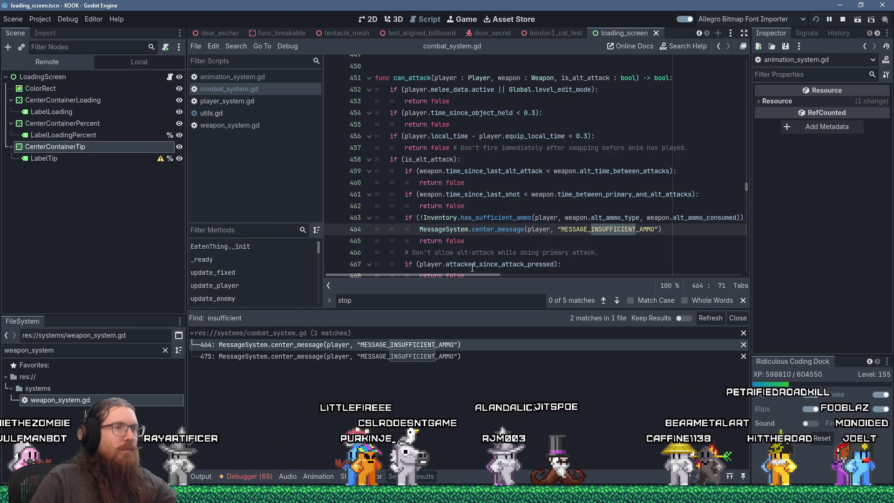
{"action": "mouse_move", "coordinate": [471, 268]}
{"action": "scroll", "coordinate": [472, 269], "scroll_direction": "down", "scroll_amount": 2}
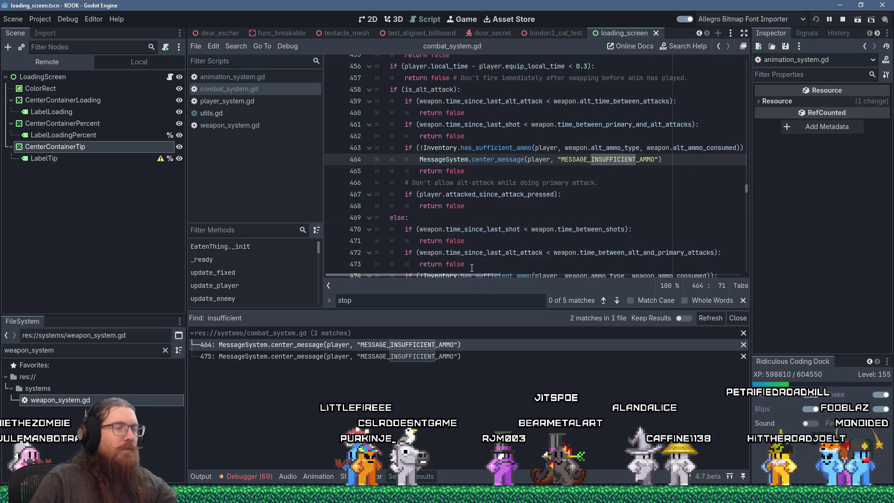
{"action": "scroll", "coordinate": [472, 268], "scroll_direction": "up", "scroll_amount": 2}
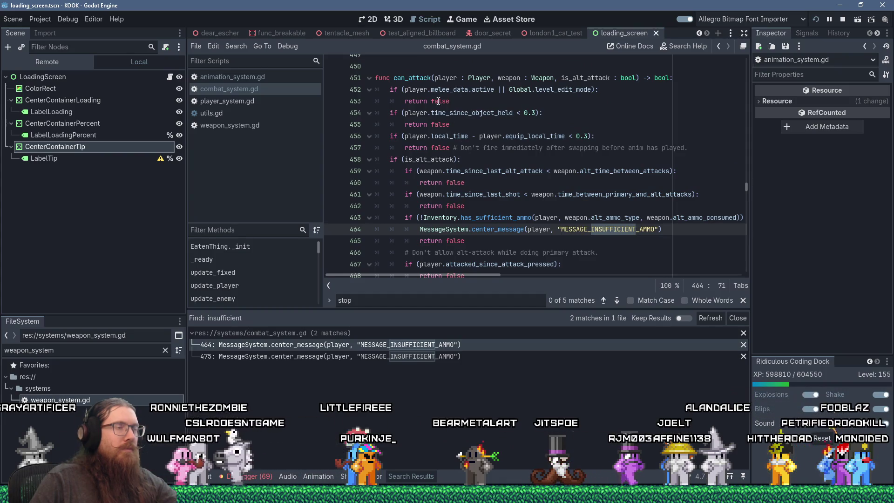
{"action": "mouse_move", "coordinate": [421, 79]}
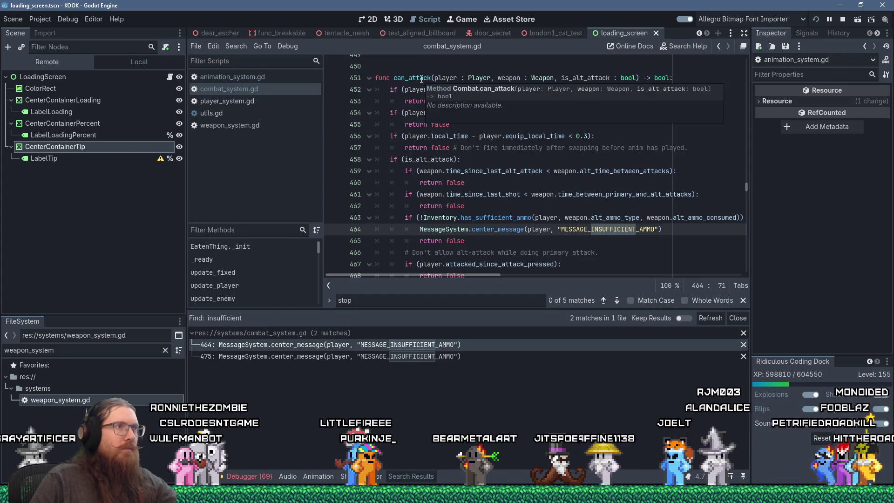
{"action": "left_click", "coordinate": [443, 229]}
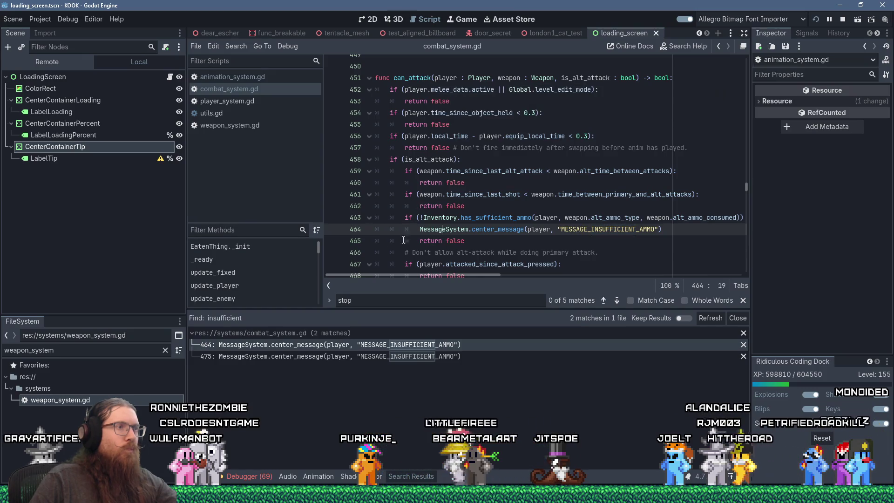
{"action": "left_click", "coordinate": [328, 230]}
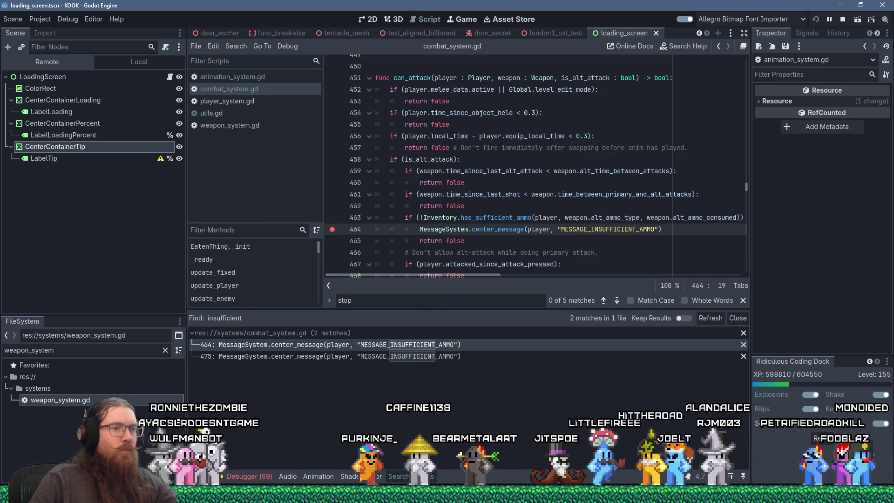
{"action": "key", "text": "alt+Tab"}
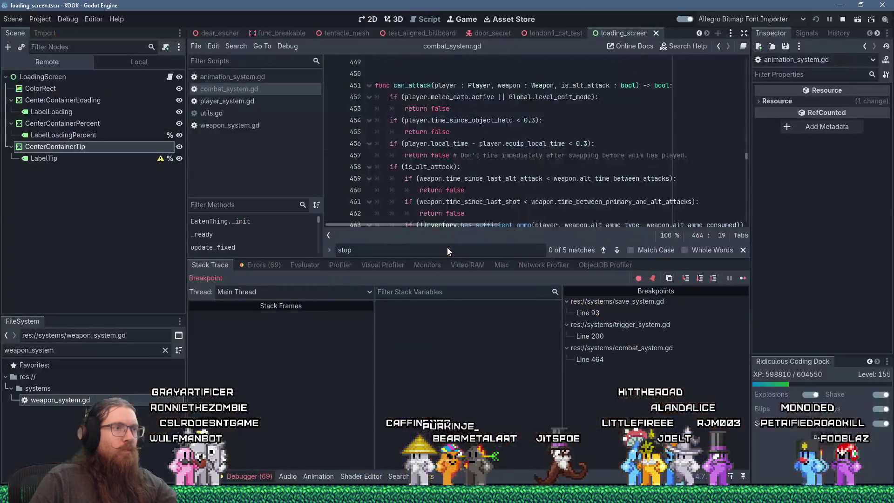
{"action": "right_click", "coordinate": [447, 247]}
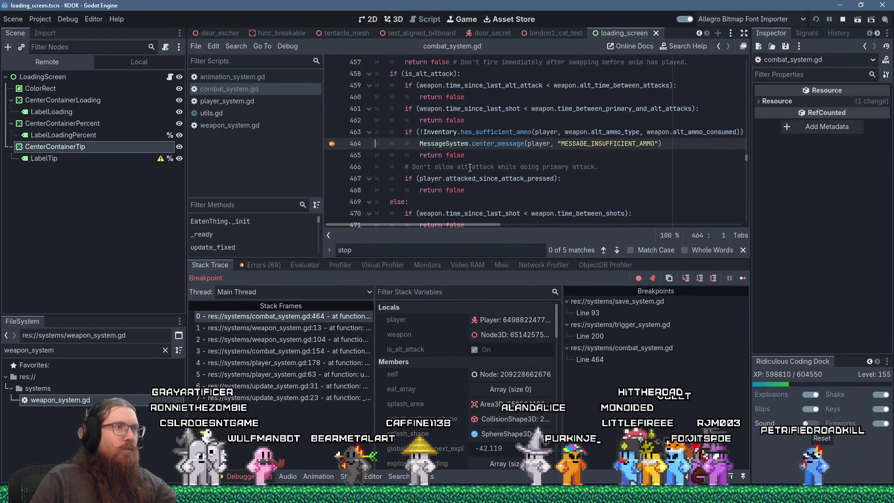
- Drag the splitter down so the script editor showing can_attack is larger than the debugger panel
{"action": "scroll", "coordinate": [470, 167], "scroll_direction": "up", "scroll_amount": 1}
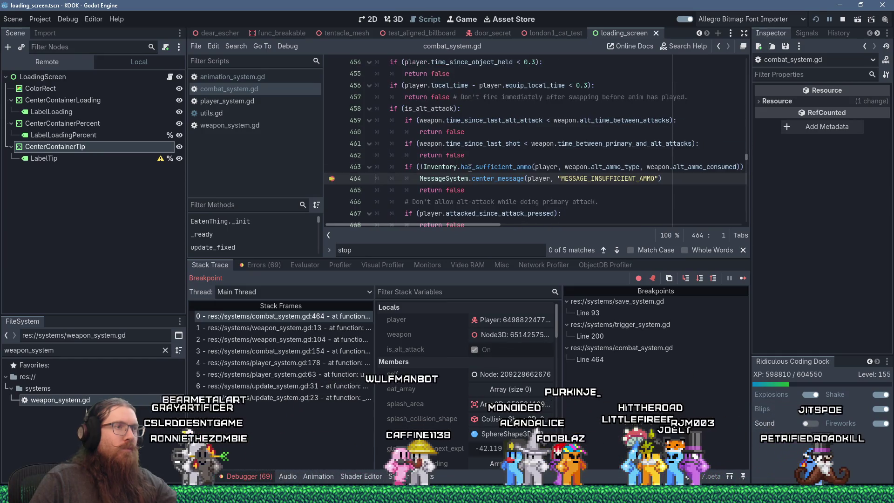
{"action": "scroll", "coordinate": [470, 167], "scroll_direction": "down", "scroll_amount": 1}
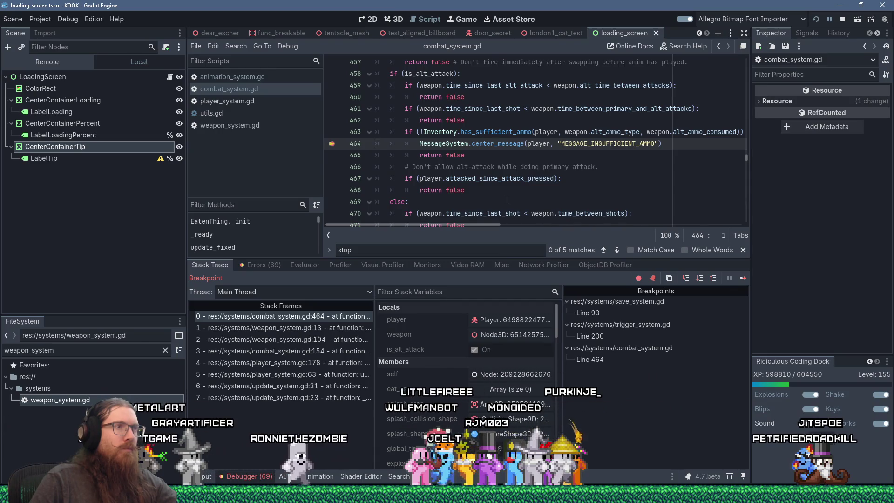
{"action": "scroll", "coordinate": [507, 200], "scroll_direction": "up", "scroll_amount": 2}
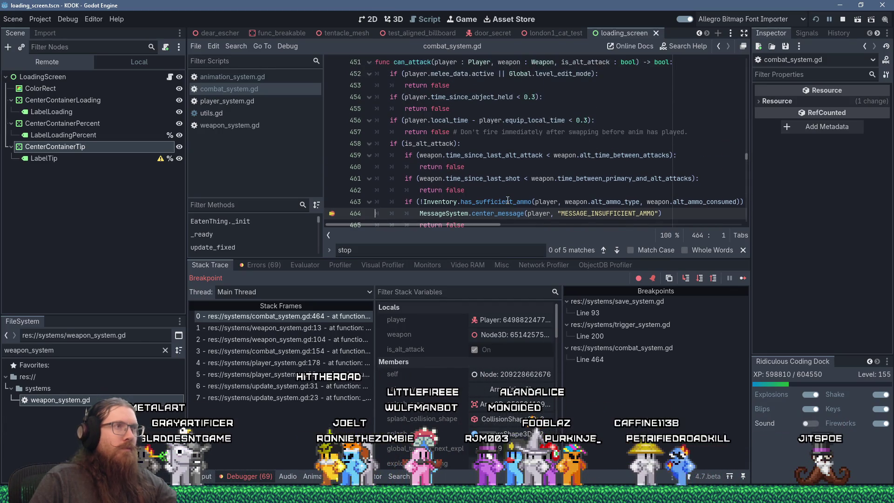
{"action": "mouse_move", "coordinate": [512, 198]}
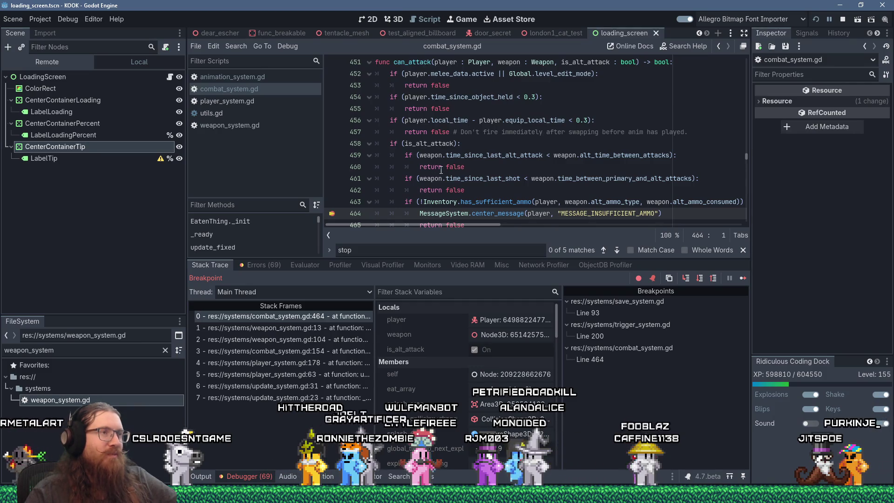
{"action": "scroll", "coordinate": [441, 171], "scroll_direction": "down", "scroll_amount": 1}
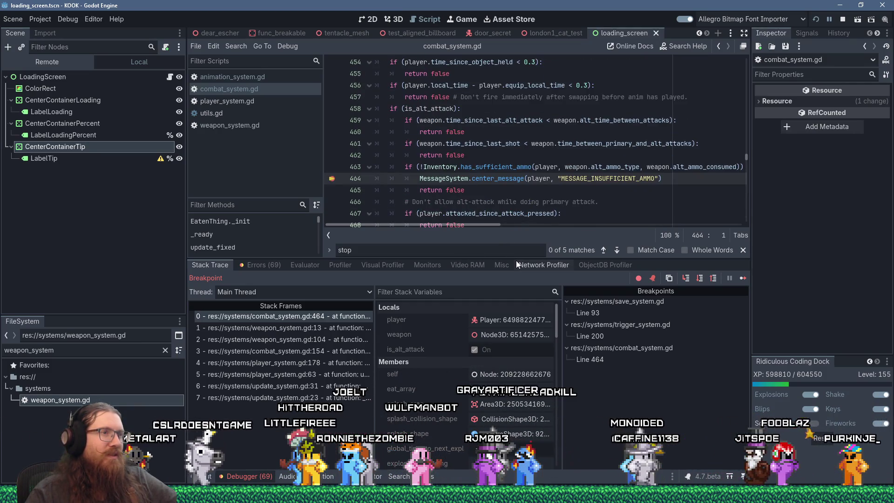
{"action": "left_click_drag", "start_coordinate": [516, 261], "coordinate": [506, 354]}
- Review can_attack's ammo checks and resume the paused game from the breakpoint
{"action": "scroll", "coordinate": [518, 264], "scroll_direction": "down", "scroll_amount": 1}
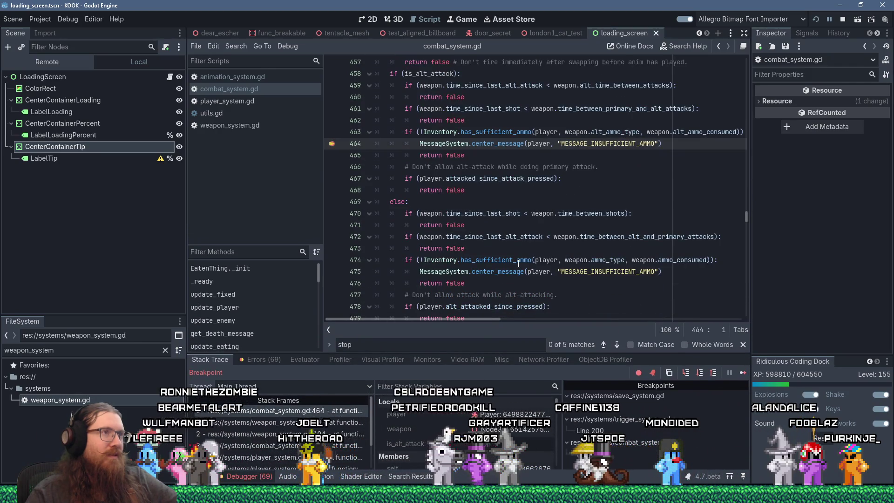
{"action": "scroll", "coordinate": [518, 250], "scroll_direction": "up", "scroll_amount": 1}
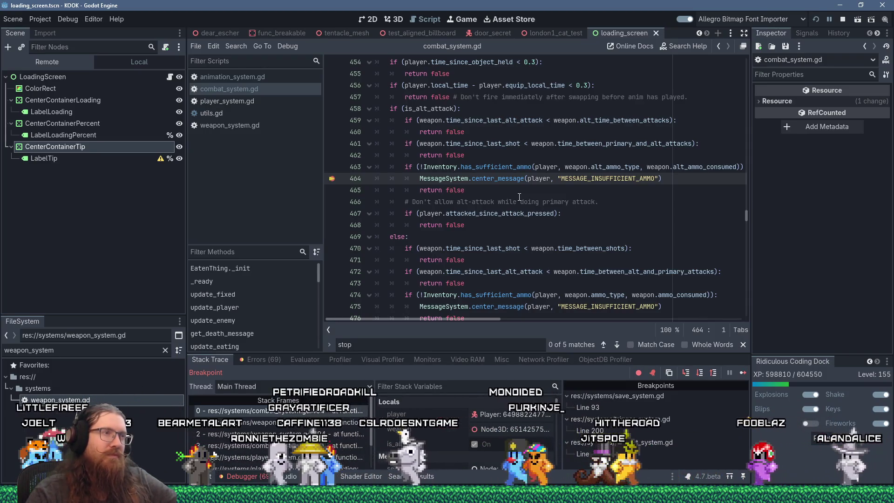
{"action": "scroll", "coordinate": [519, 197], "scroll_direction": "up", "scroll_amount": 2}
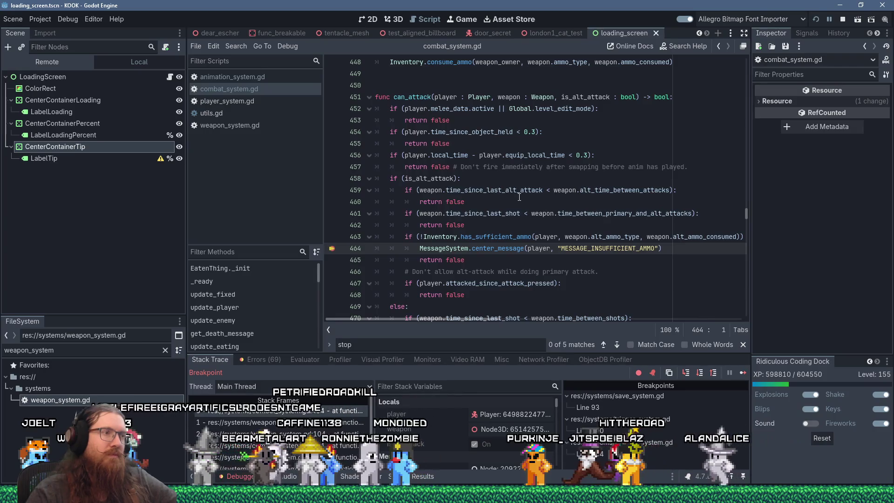
{"action": "left_click", "coordinate": [744, 373]}
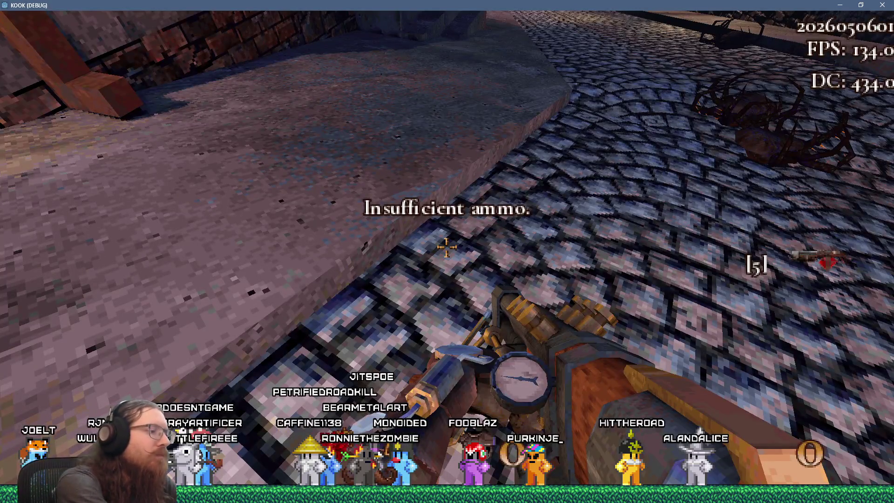
- Quickload, fire the alt attack to hit the breakpoint, and inspect stack frame weapon_system.gd:13
{"action": "key", "text": "F9"}
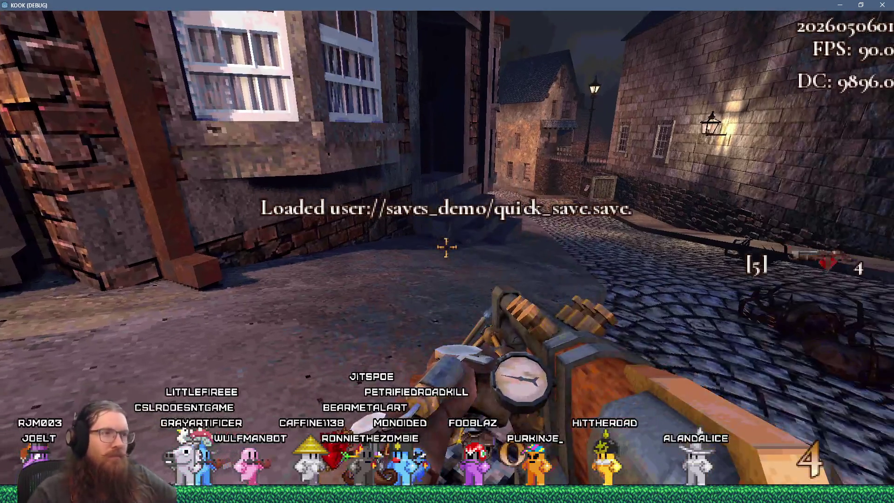
{"action": "key", "text": "alt+Tab"}
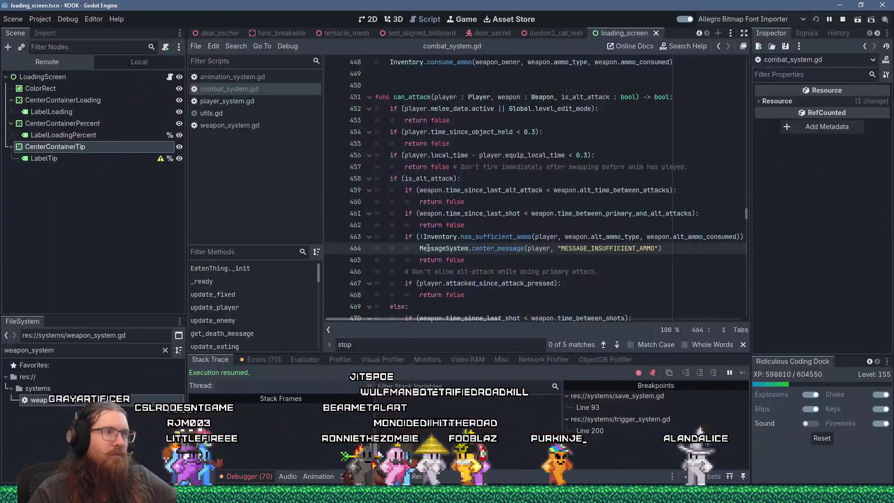
{"action": "key", "text": "alt+Tab"}
{"action": "left_click", "coordinate": [447, 252]}
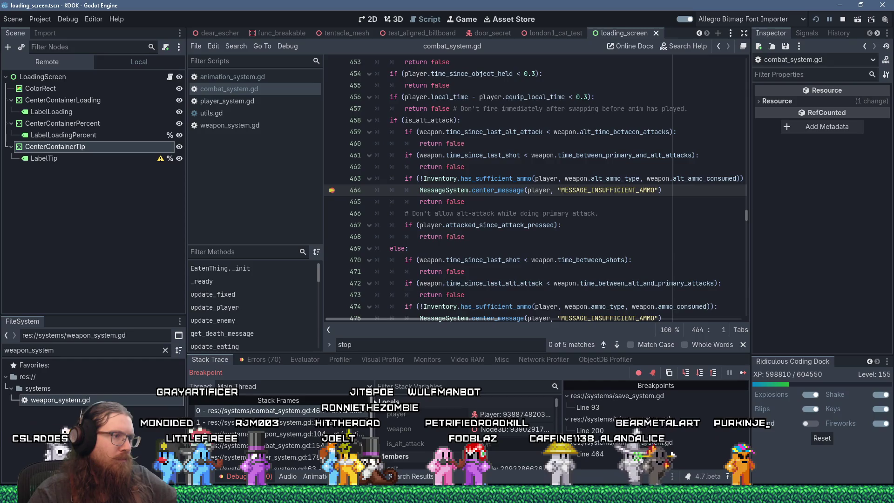
{"action": "left_click_drag", "start_coordinate": [374, 400], "coordinate": [425, 400]}
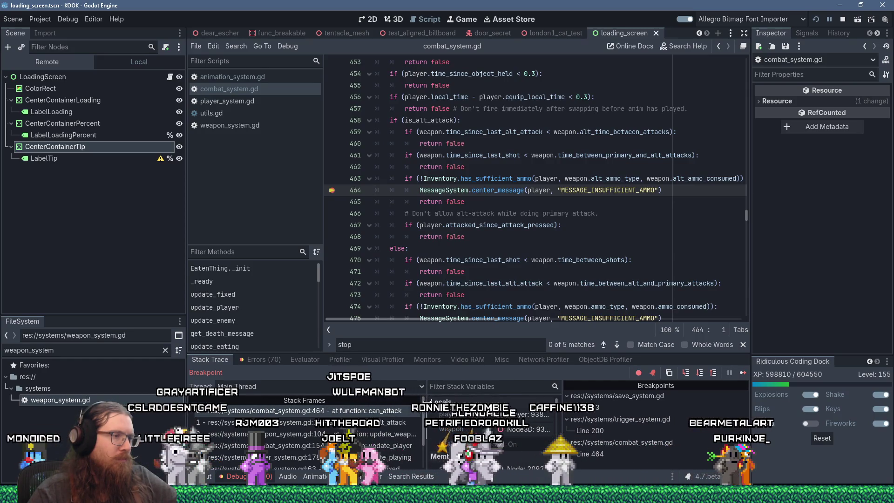
{"action": "left_click", "coordinate": [384, 422]}
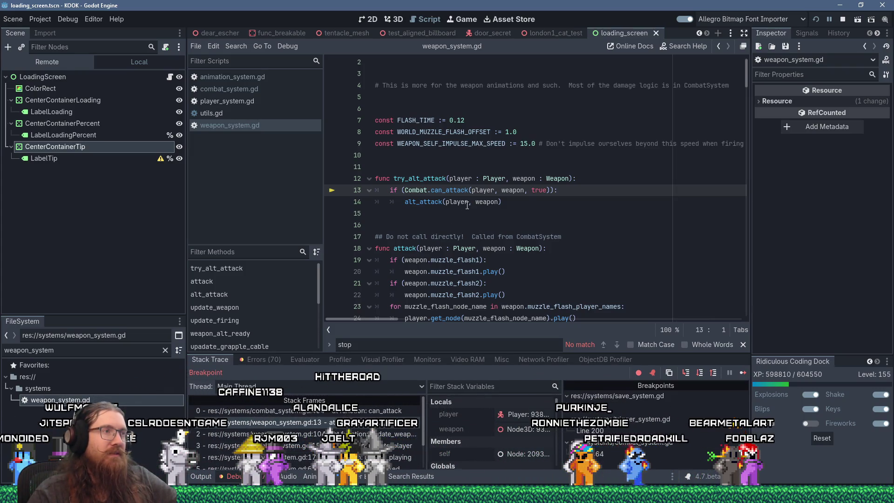
- Select the Combat.can_attack call on line 13 of weapon_system.gd
{"action": "mouse_move", "coordinate": [470, 199]}
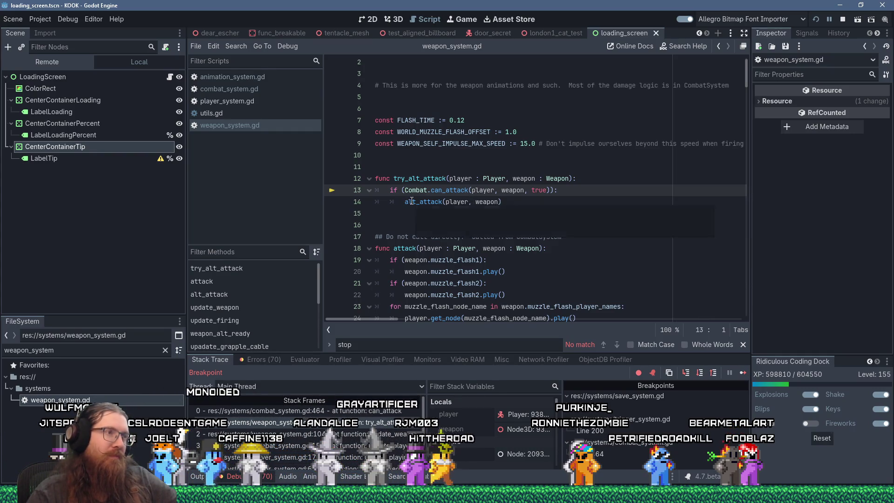
{"action": "mouse_move", "coordinate": [411, 200]}
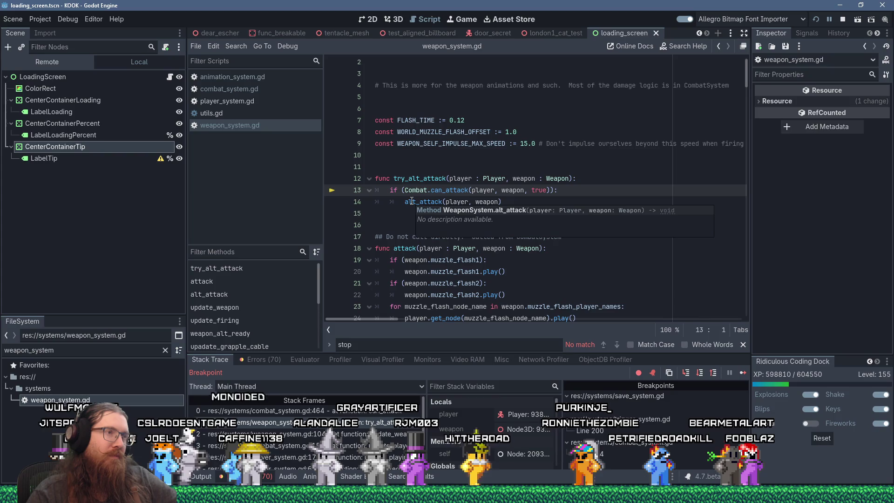
{"action": "double_click", "coordinate": [455, 191]}
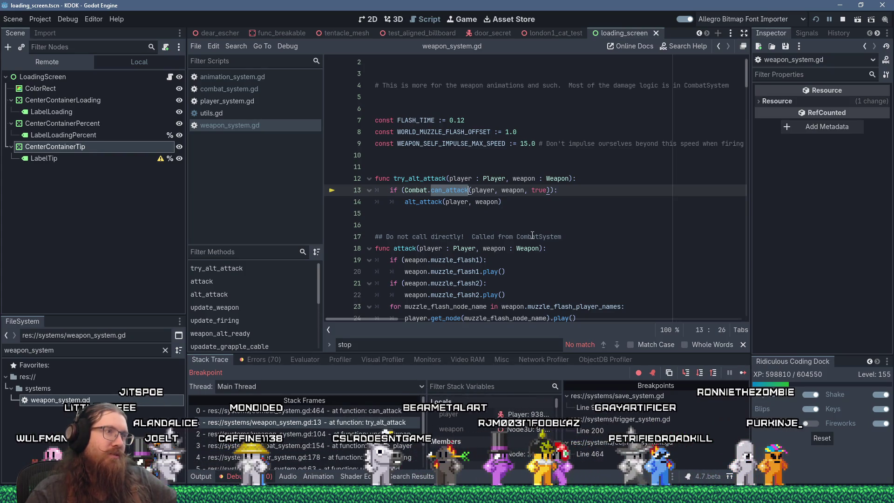
{"action": "key", "text": "alt+Tab"}
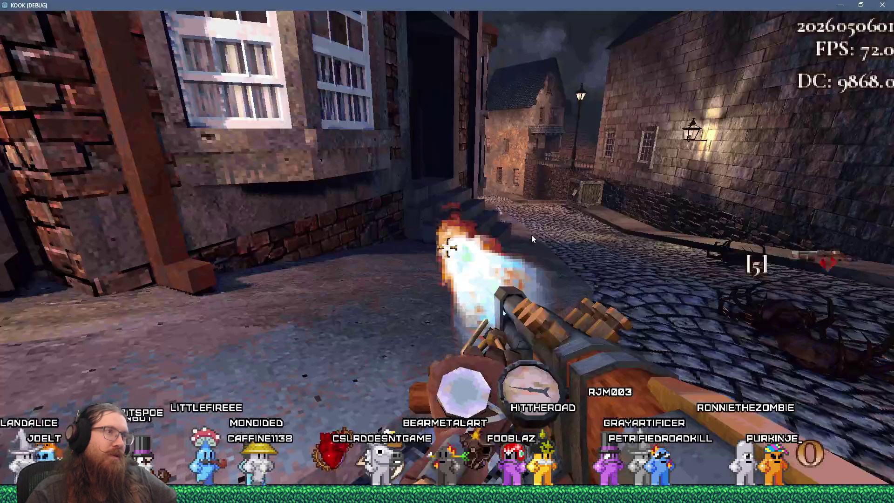
{"action": "key", "text": "alt+Tab"}
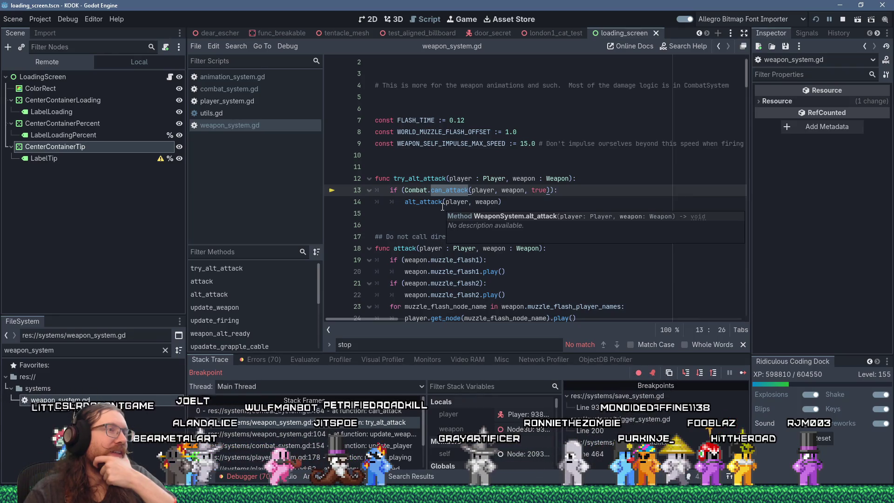
{"action": "scroll", "coordinate": [442, 207], "scroll_direction": "down", "scroll_amount": 2}
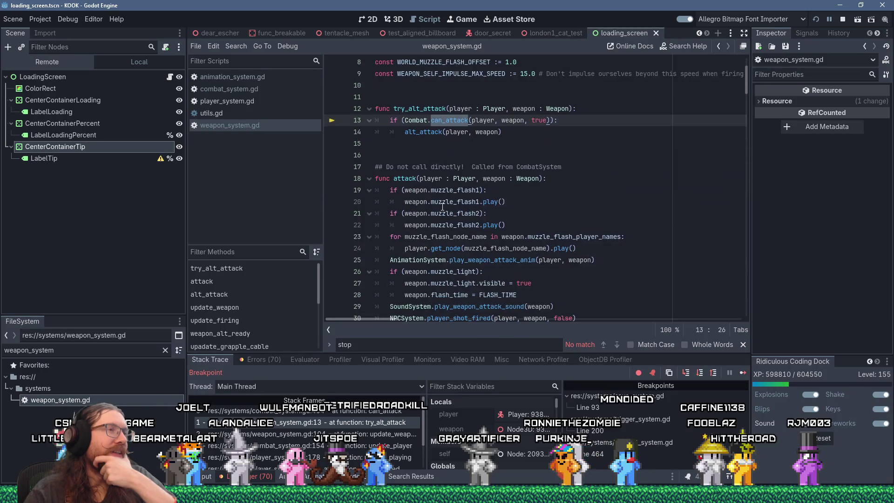
{"action": "scroll", "coordinate": [443, 207], "scroll_direction": "up", "scroll_amount": 2}
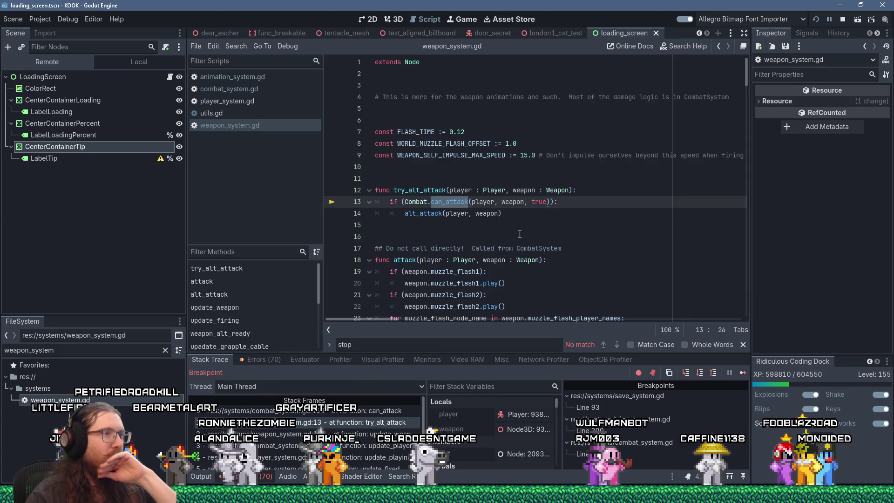
- Jump to the can_attack definition at combat_system.gd line 451 and select its name
{"action": "left_click", "coordinate": [451, 202]}
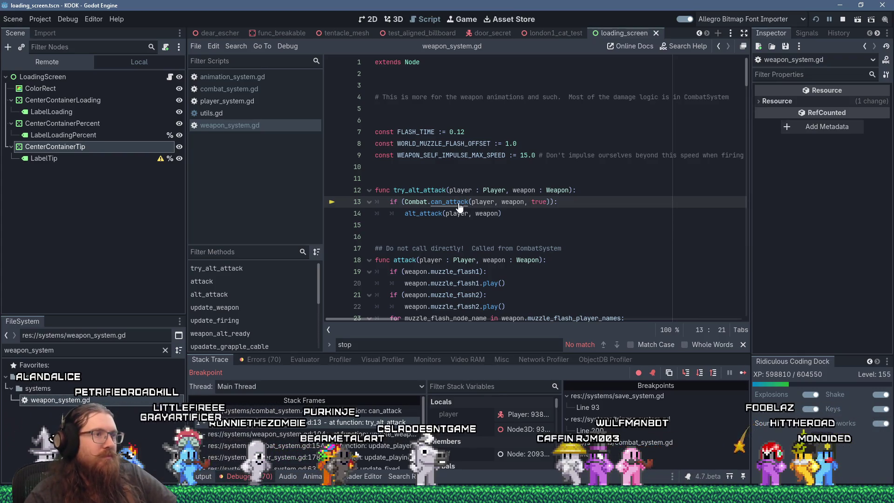
{"action": "left_click", "coordinate": [459, 202], "text": "ctrl"}
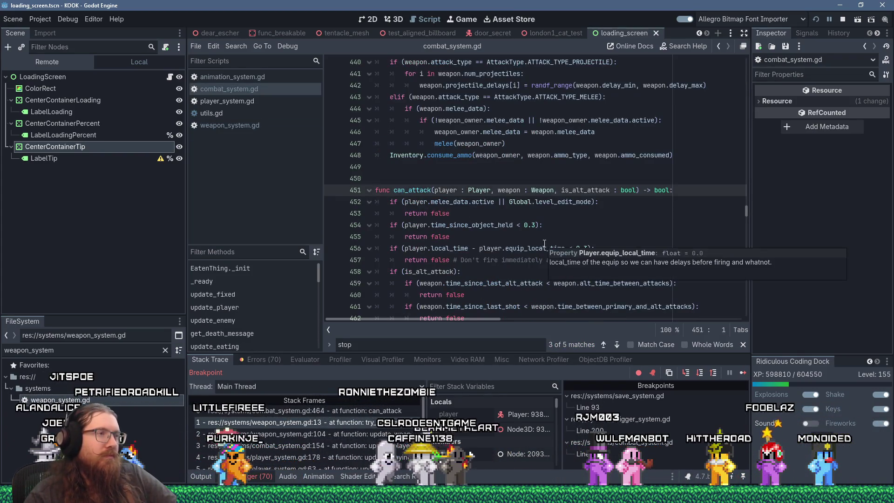
{"action": "scroll", "coordinate": [544, 243], "scroll_direction": "down", "scroll_amount": 3}
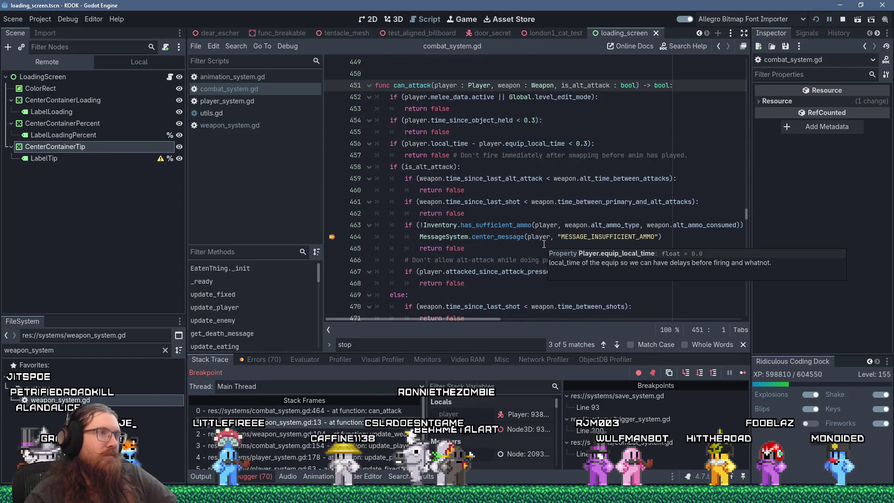
{"action": "scroll", "coordinate": [544, 243], "scroll_direction": "down", "scroll_amount": 4}
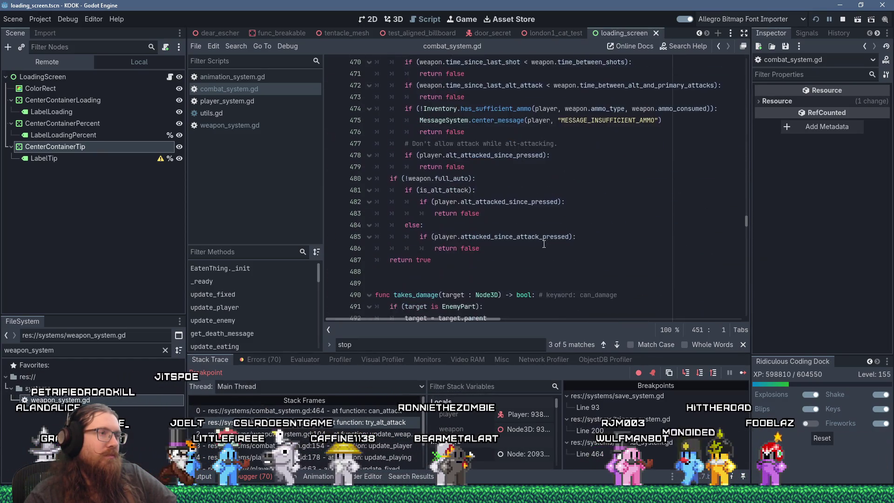
{"action": "scroll", "coordinate": [544, 244], "scroll_direction": "up", "scroll_amount": 5}
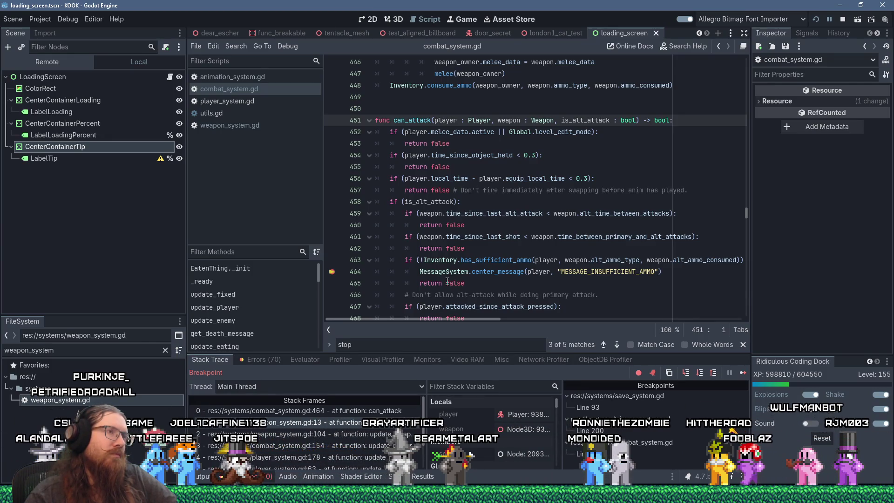
{"action": "scroll", "coordinate": [447, 281], "scroll_direction": "down", "scroll_amount": 8}
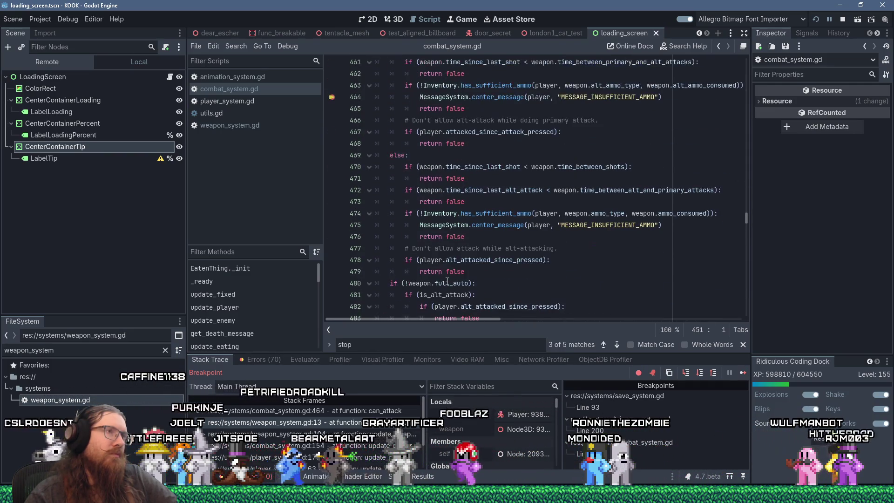
{"action": "scroll", "coordinate": [449, 280], "scroll_direction": "up", "scroll_amount": 6}
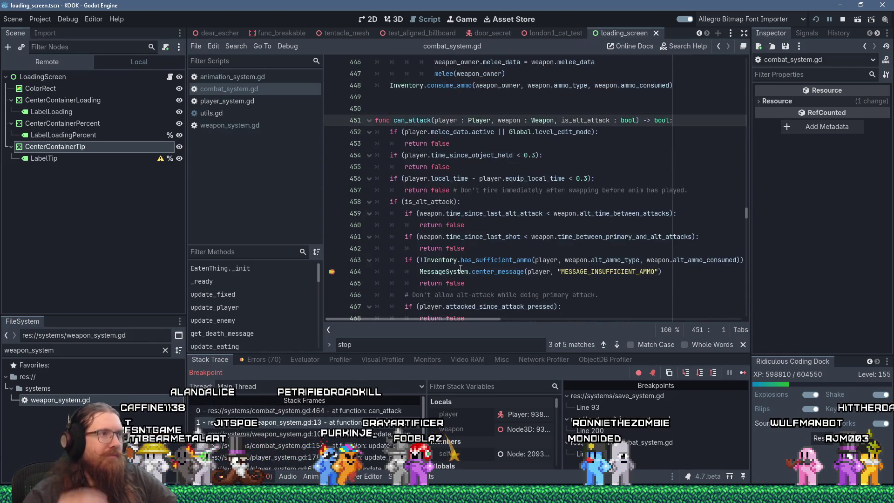
{"action": "mouse_move", "coordinate": [460, 269]}
{"action": "double_click", "coordinate": [412, 120]}
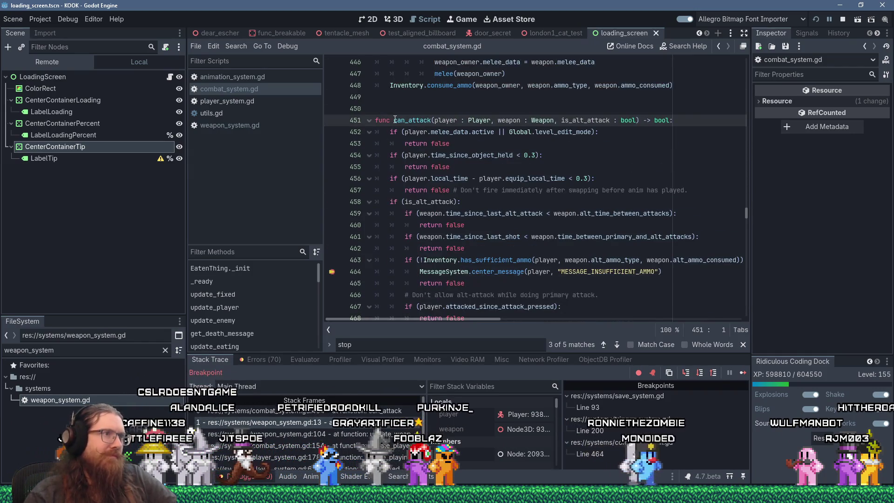
{"action": "left_click", "coordinate": [235, 46]}
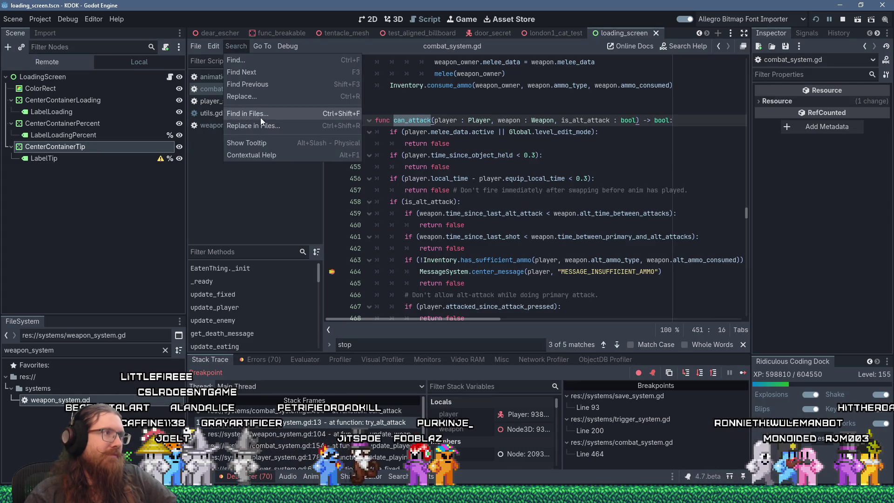
- Find in Files for can_attack across the project, listing 3 matches in 2 files
{"action": "left_click", "coordinate": [261, 116]}
{"action": "left_click", "coordinate": [435, 294]}
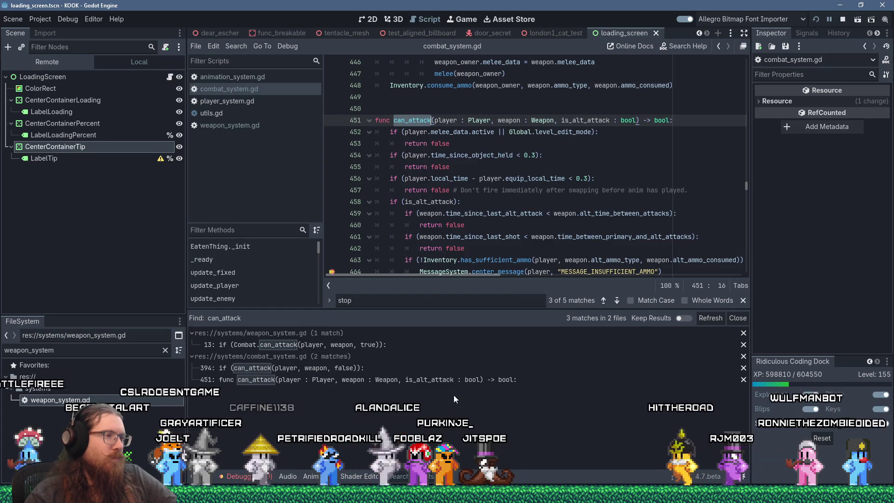
{"action": "left_click", "coordinate": [353, 370]}
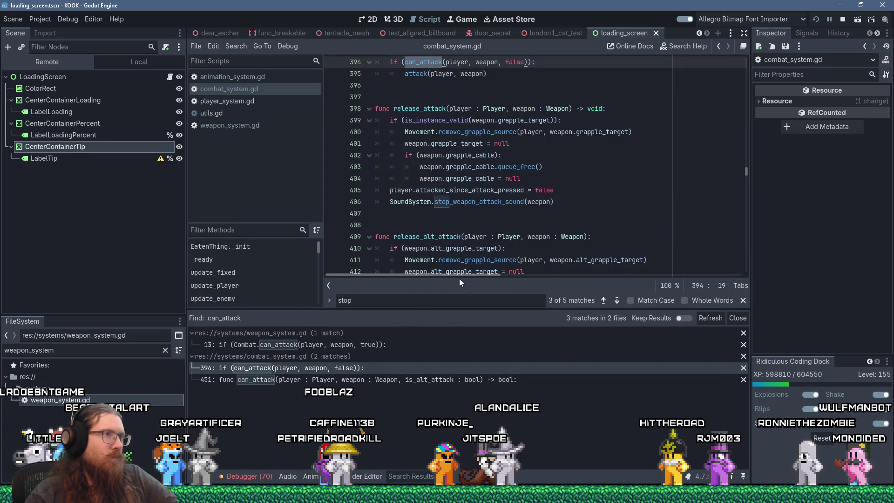
{"action": "scroll", "coordinate": [485, 201], "scroll_direction": "up", "scroll_amount": 3}
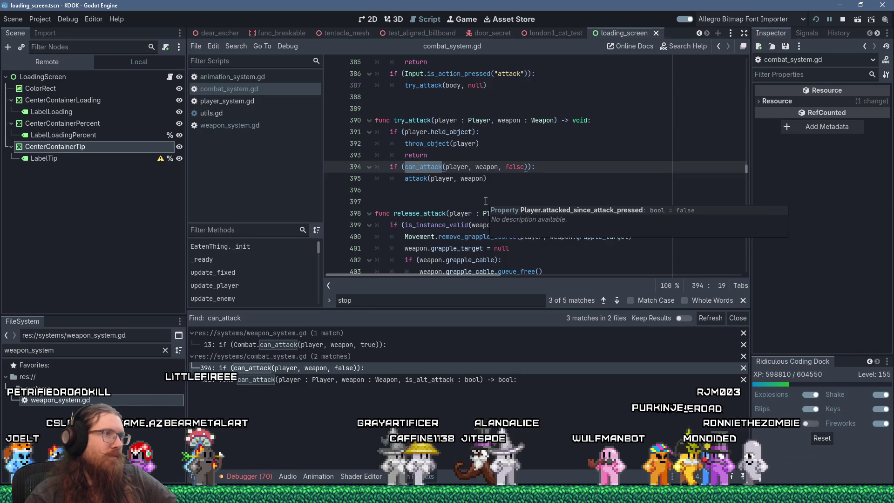
- Compare the weapon_system.gd and combat_system.gd matches, then select try_attack (lines 389–396)
{"action": "left_click", "coordinate": [382, 344]}
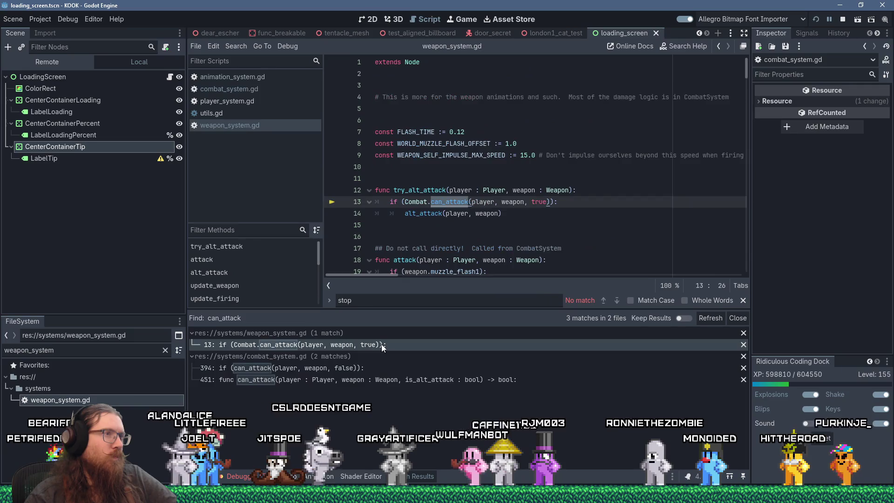
{"action": "left_click", "coordinate": [375, 366]}
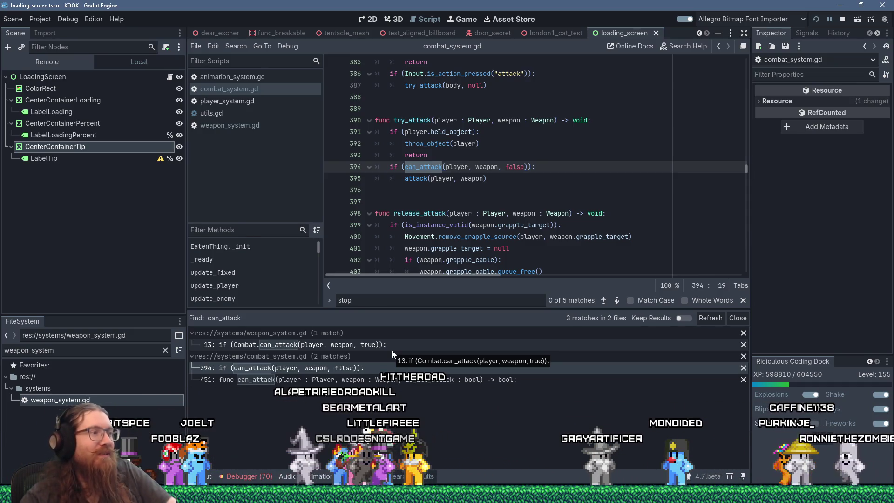
{"action": "left_click", "coordinate": [349, 345]}
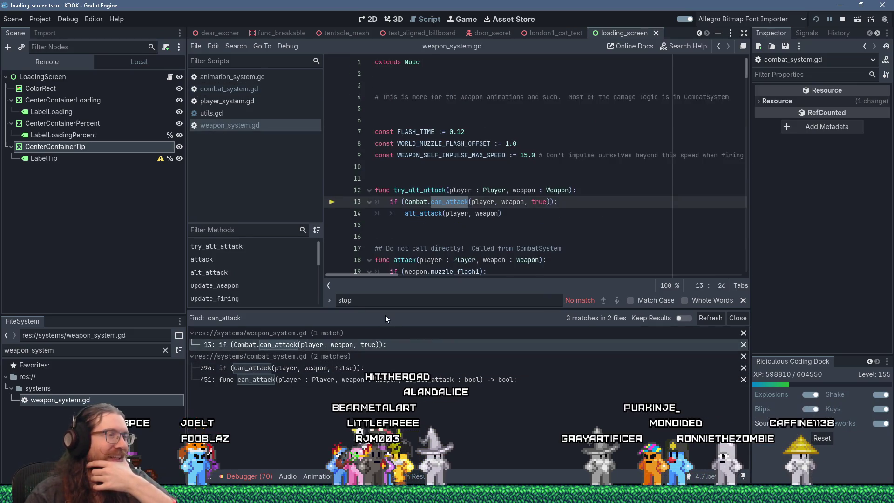
{"action": "left_click", "coordinate": [361, 367]}
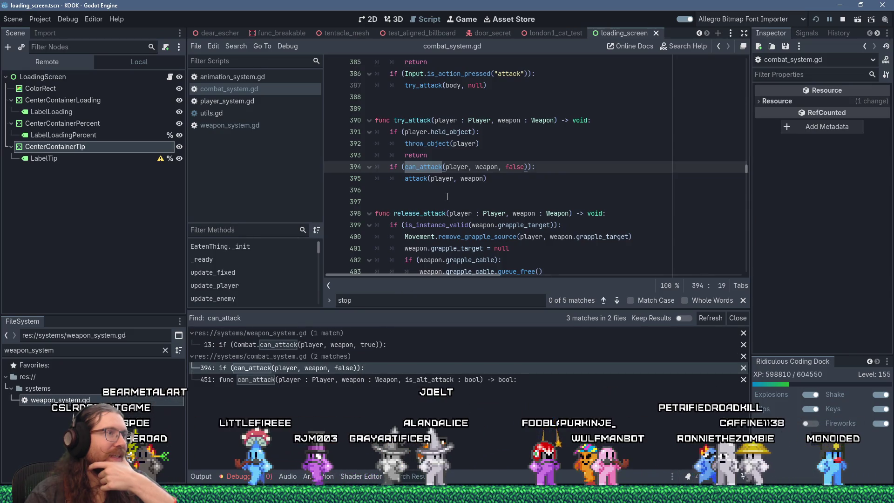
{"action": "left_click_drag", "start_coordinate": [393, 191], "coordinate": [396, 104]}
{"action": "right_click", "coordinate": [396, 104]}
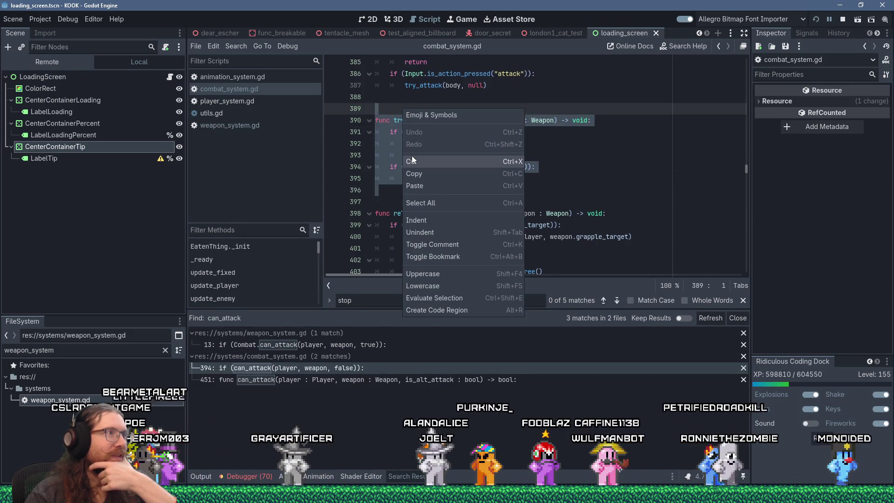
- Cut try_attack from combat_system.gd and paste it into weapon_system.gd above try_alt_attack
{"action": "key", "text": "ctrl+x"}
{"action": "left_click", "coordinate": [352, 345]}
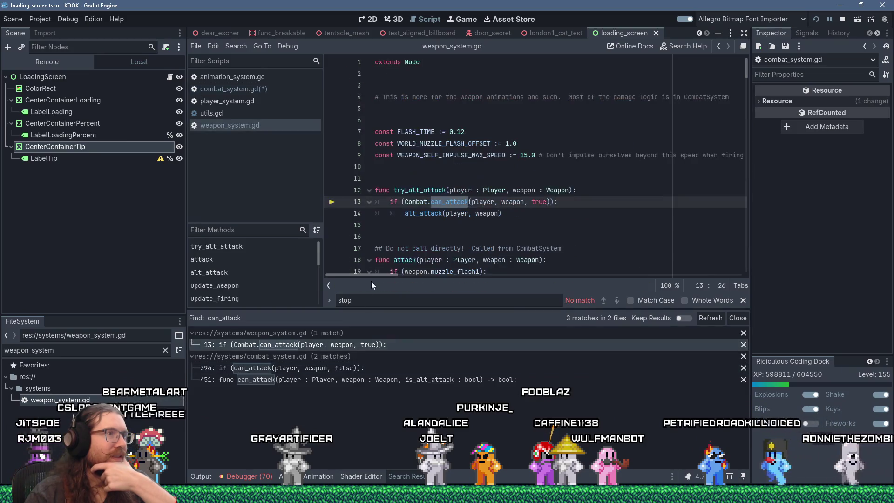
{"action": "left_click", "coordinate": [397, 244]}
{"action": "key", "text": "ctrl+v"}
- Cut can_attack from combat_system.gd line 451 and pick the blank line above try_attack in weapon_system.gd
{"action": "left_click", "coordinate": [342, 380]}
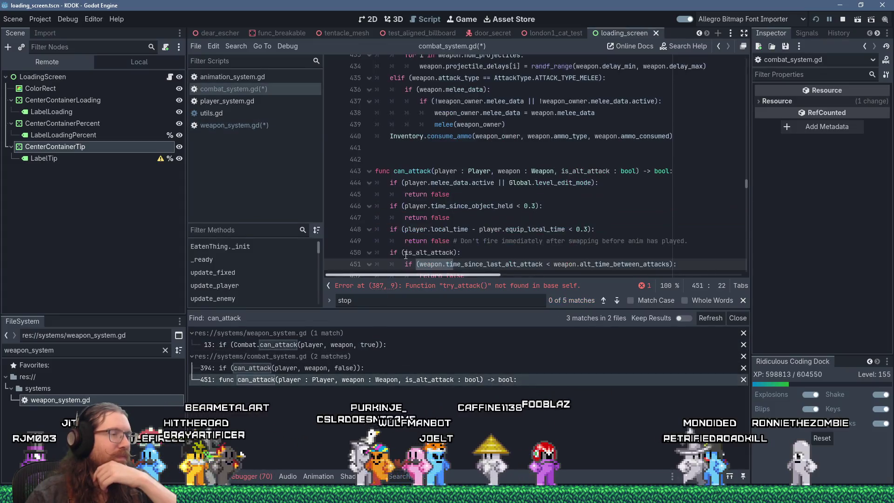
{"action": "scroll", "coordinate": [427, 217], "scroll_direction": "down", "scroll_amount": 4}
{"action": "mouse_move", "coordinate": [484, 275]}
{"action": "left_mouse_down"}
{"action": "mouse_move", "coordinate": [417, 193]}
{"action": "mouse_move", "coordinate": [393, 193]}
{"action": "left_mouse_up"}
{"action": "scroll", "coordinate": [415, 193], "scroll_direction": "up", "scroll_amount": 10}
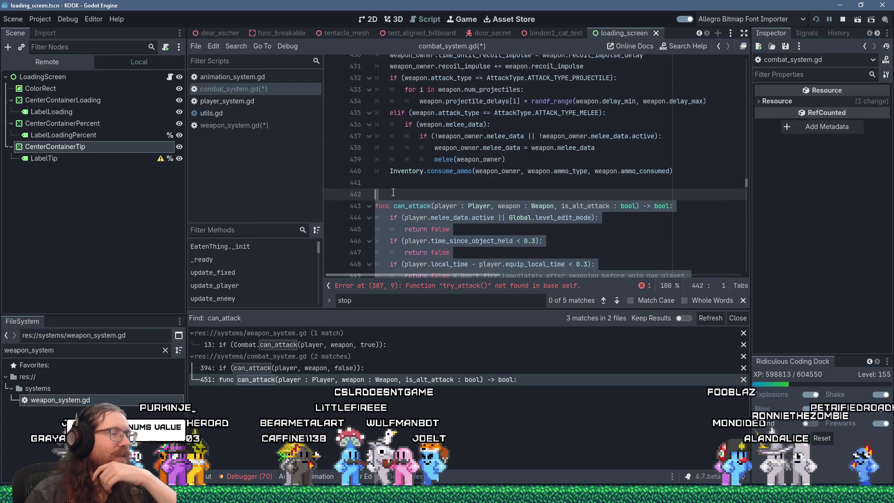
{"action": "right_click", "coordinate": [422, 223]}
{"action": "key", "text": "shift+Insert"}
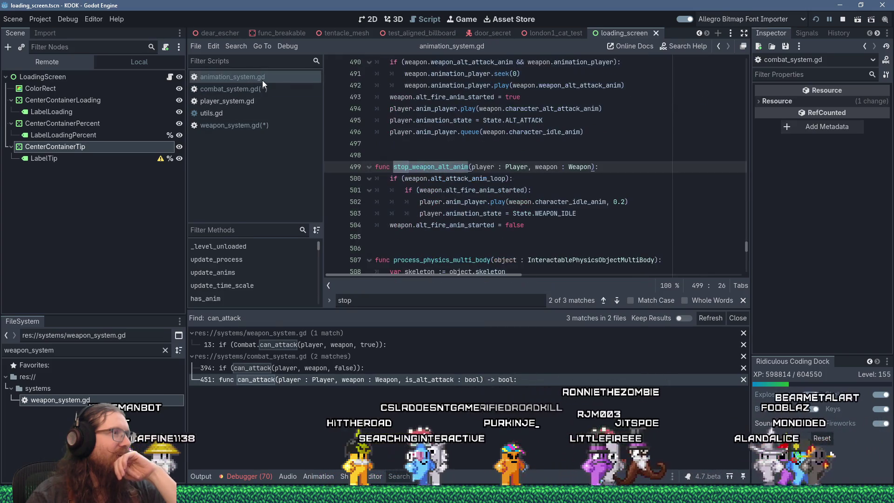
{"action": "left_click", "coordinate": [250, 126]}
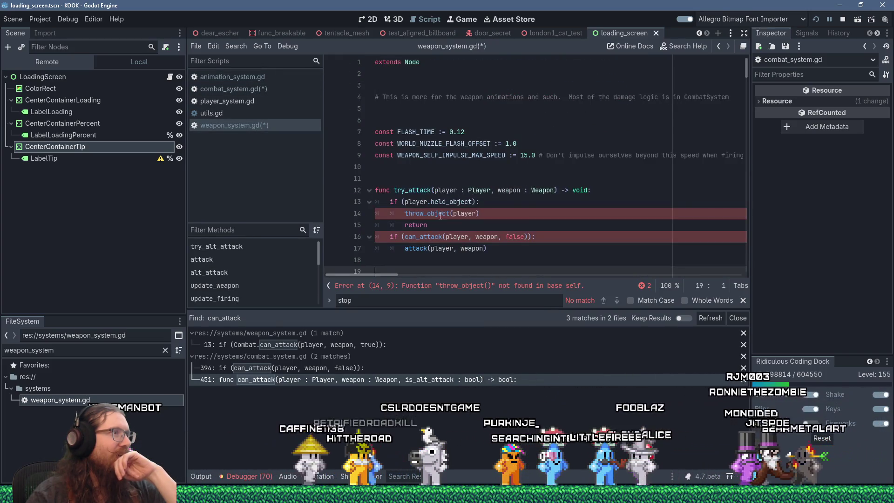
{"action": "scroll", "coordinate": [439, 190], "scroll_direction": "down", "scroll_amount": 3}
{"action": "left_click", "coordinate": [415, 76]}
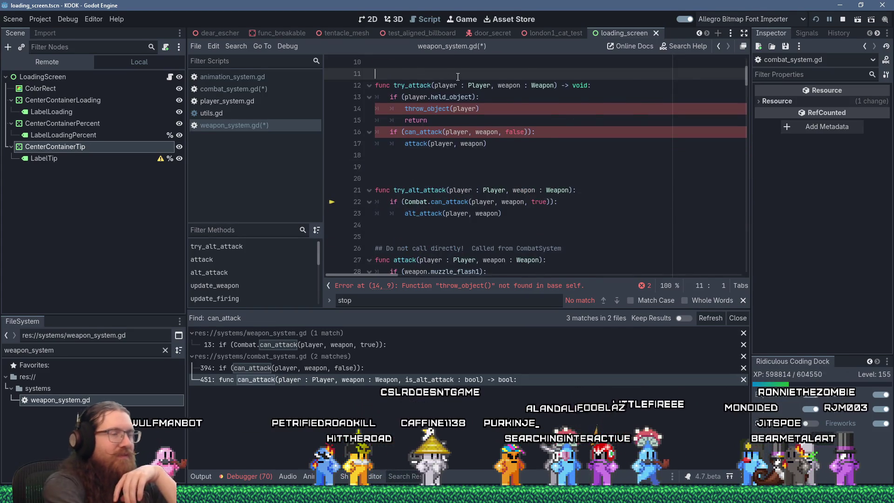
- Paste can_attack below weapon_system.gd's constants and review its insufficient-ammo check on line 25
{"action": "key", "text": "shift+Insert"}
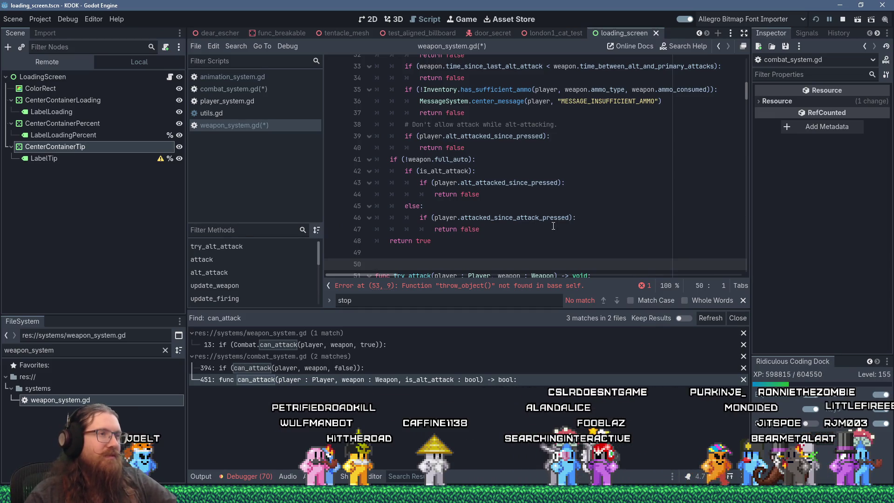
{"action": "scroll", "coordinate": [553, 226], "scroll_direction": "up", "scroll_amount": 7}
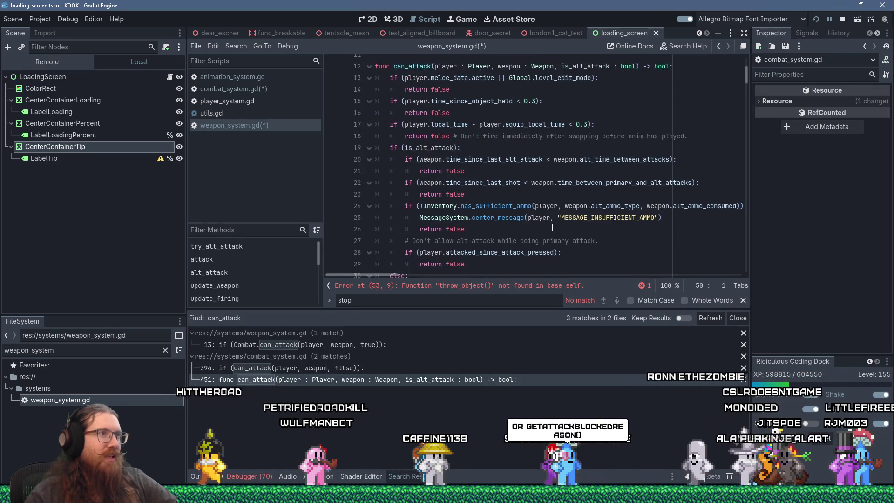
{"action": "scroll", "coordinate": [552, 226], "scroll_direction": "up", "scroll_amount": 1}
{"action": "double_click", "coordinate": [409, 101]}
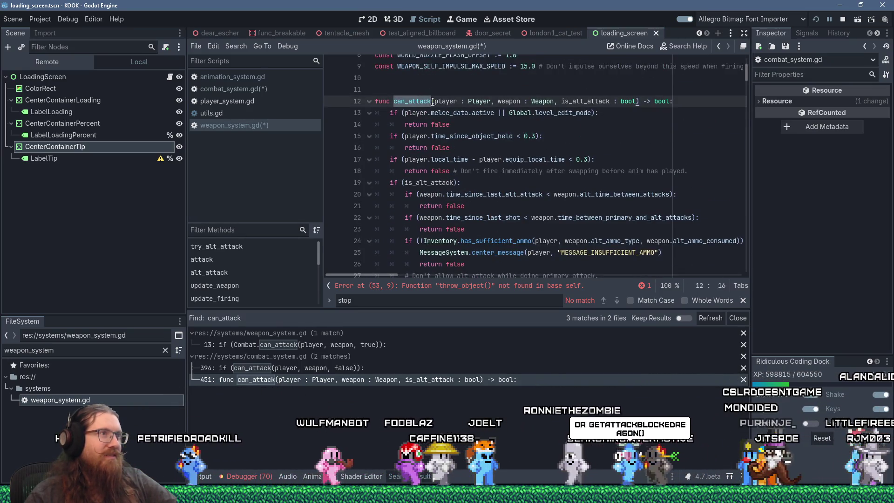
{"action": "left_click_drag", "start_coordinate": [420, 252], "coordinate": [663, 254]}
{"action": "scroll", "coordinate": [503, 232], "scroll_direction": "down", "scroll_amount": 2}
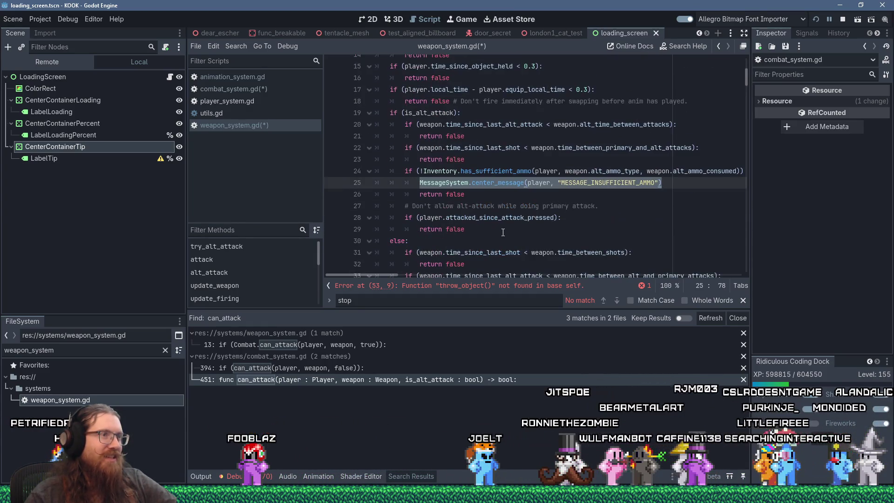
{"action": "mouse_move", "coordinate": [527, 182]}
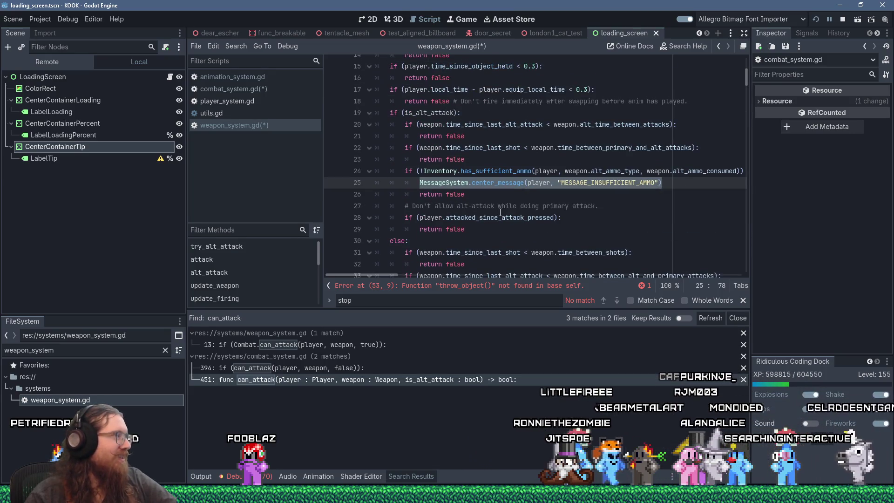
{"action": "mouse_move", "coordinate": [505, 214]}
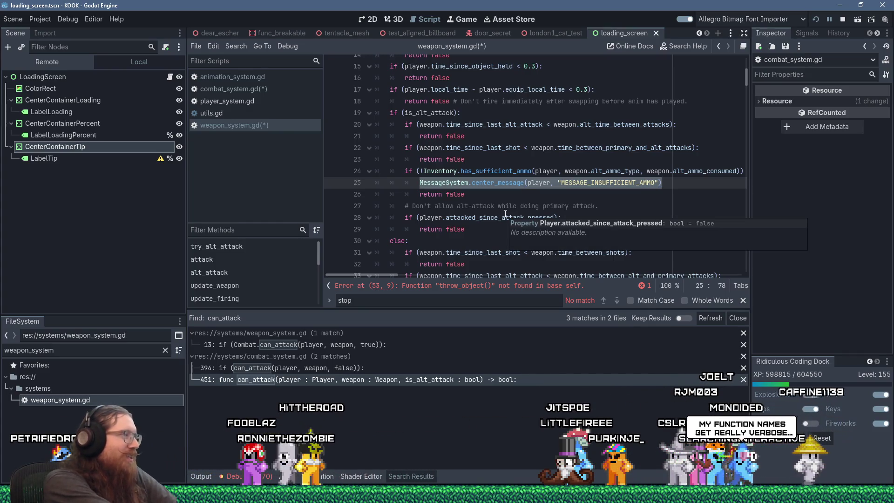
{"action": "scroll", "coordinate": [505, 214], "scroll_direction": "up", "scroll_amount": 3}
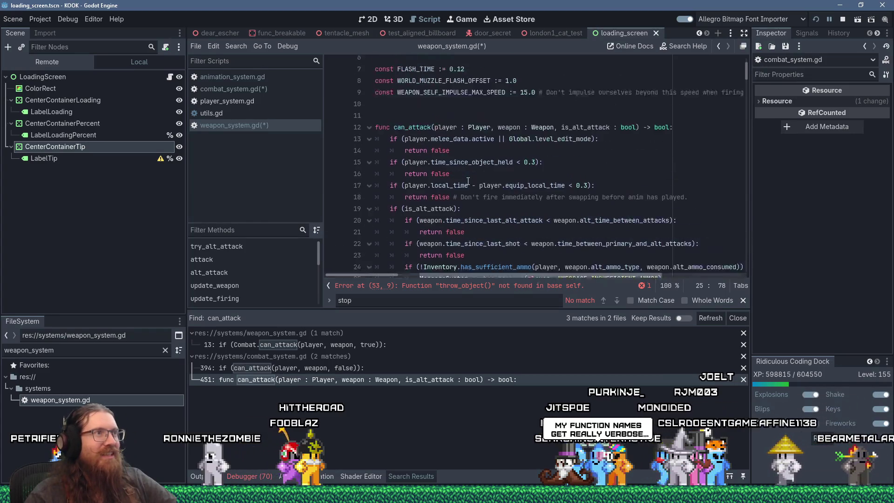
{"action": "left_click", "coordinate": [428, 116]}
{"action": "scroll", "coordinate": [512, 157], "scroll_direction": "up", "scroll_amount": 2}
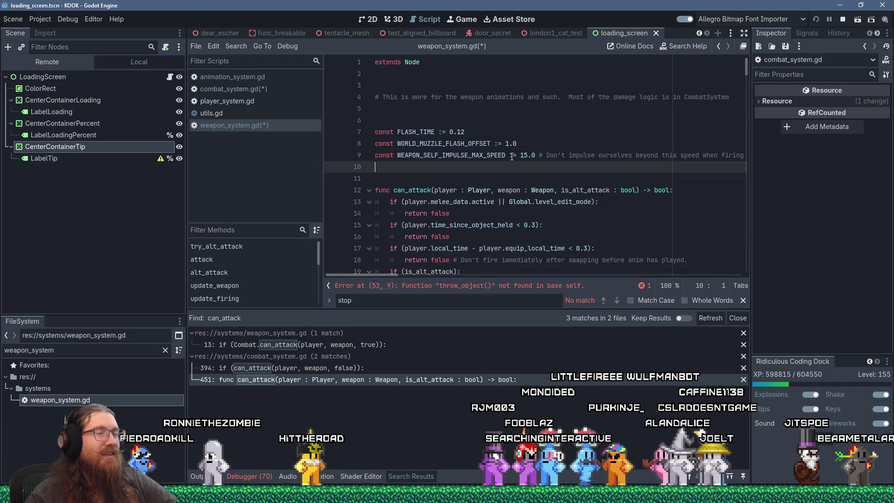
{"action": "scroll", "coordinate": [512, 156], "scroll_direction": "down", "scroll_amount": 13}
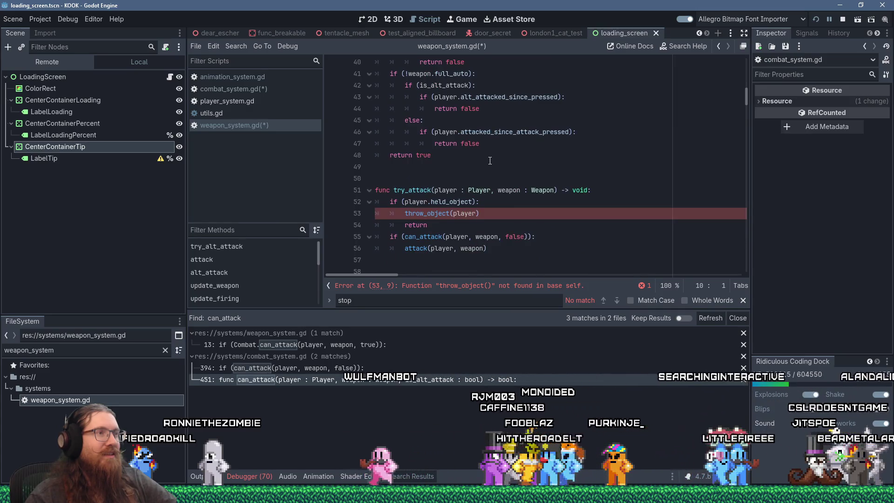
- Change the throw_object call on line 53 to Combat.throw_object
{"action": "left_click", "coordinate": [405, 213]}
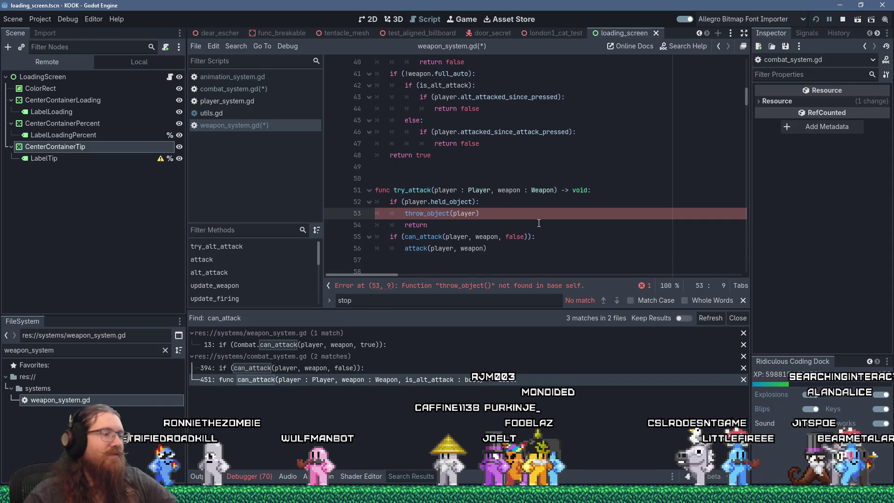
{"action": "type", "text": "Combat."}
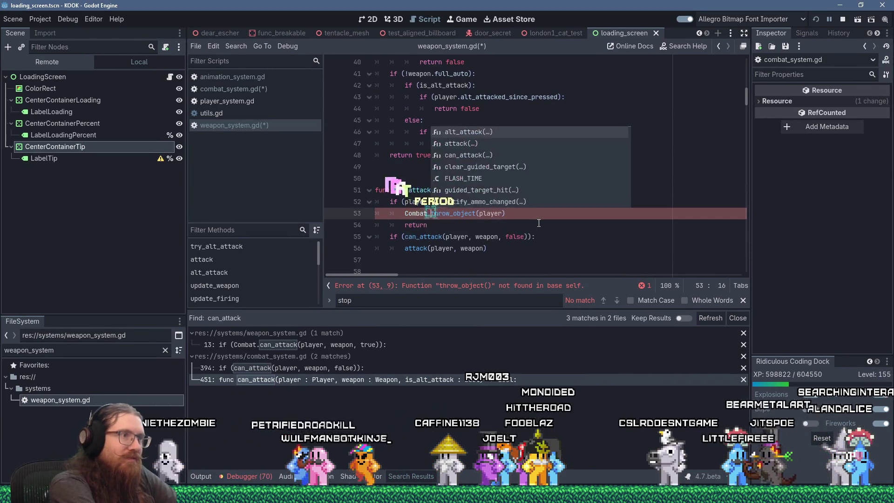
{"action": "left_click", "coordinate": [534, 249]}
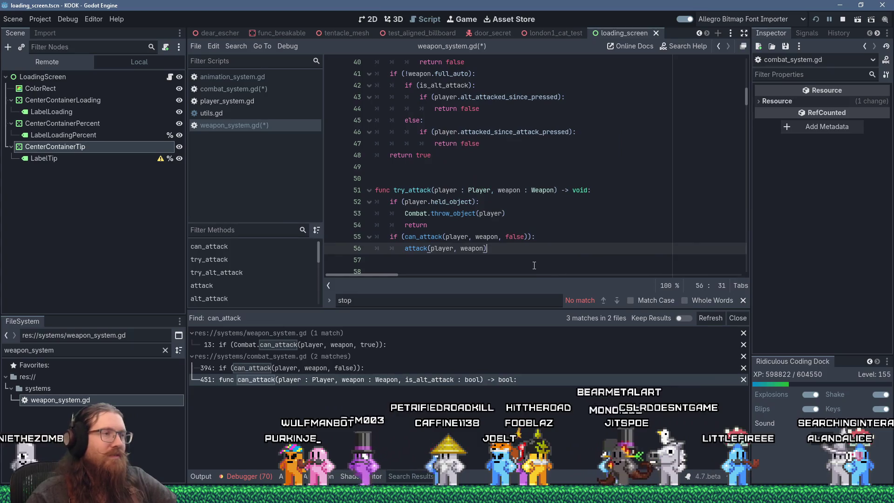
{"action": "scroll", "coordinate": [551, 240], "scroll_direction": "down", "scroll_amount": 2}
{"action": "left_click", "coordinate": [471, 194]}
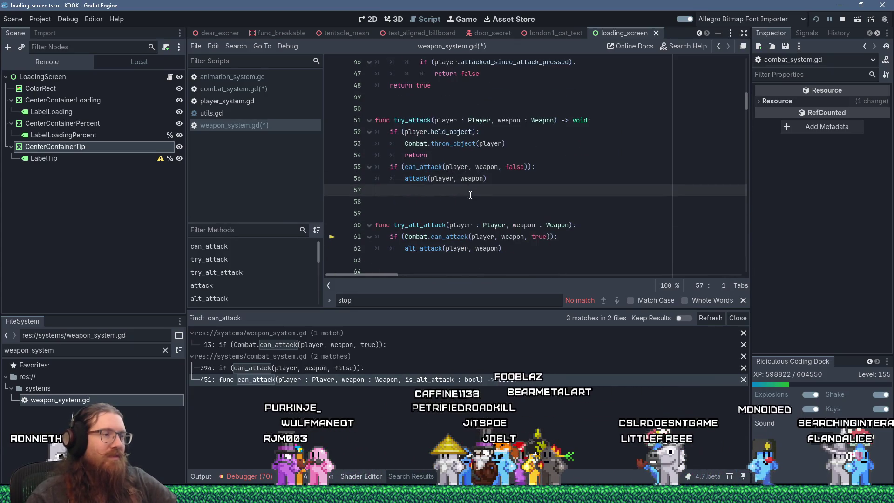
- Review can_attack's alt-attack ammo check and insufficient-ammo message on lines 24–26
{"action": "scroll", "coordinate": [464, 206], "scroll_direction": "up", "scroll_amount": 8}
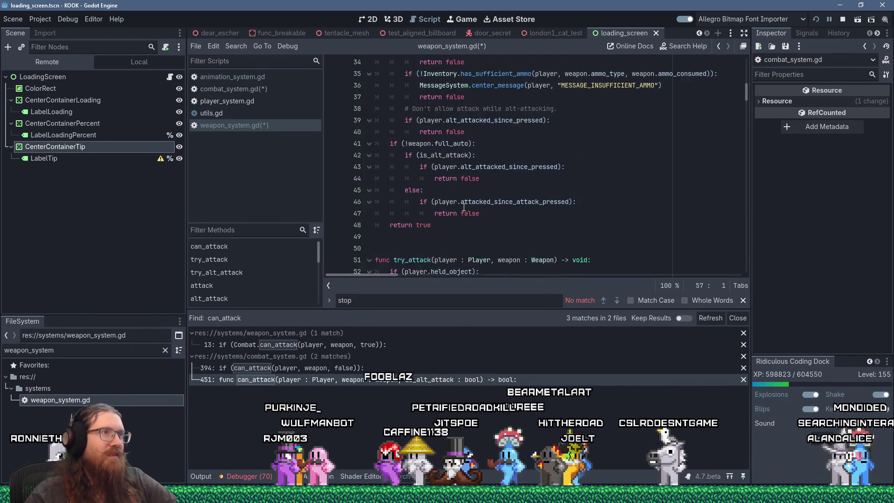
{"action": "scroll", "coordinate": [464, 207], "scroll_direction": "up", "scroll_amount": 5}
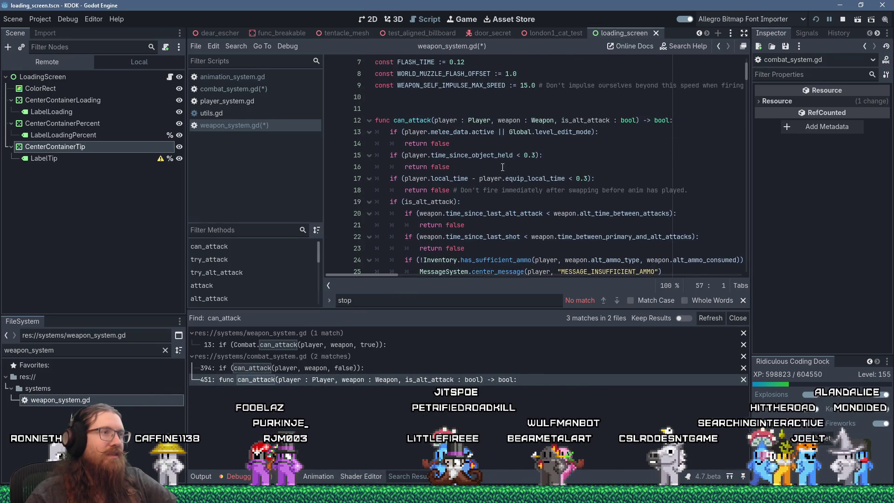
{"action": "scroll", "coordinate": [489, 199], "scroll_direction": "down", "scroll_amount": 3}
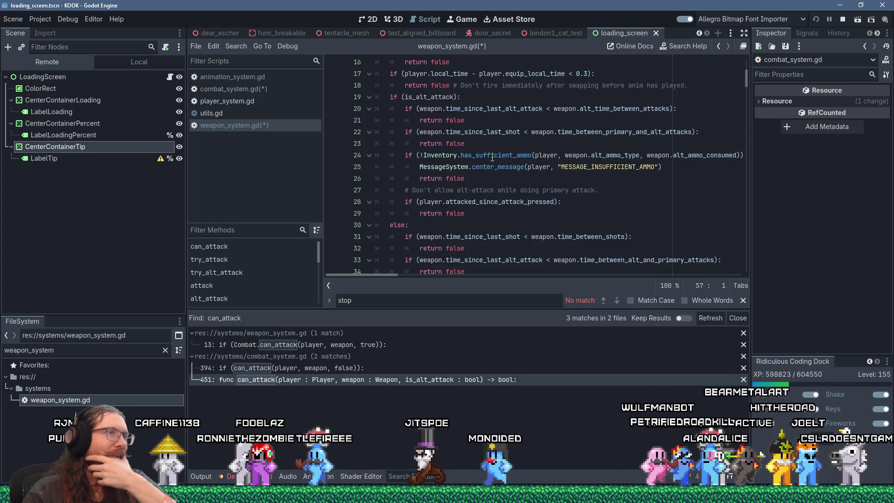
{"action": "mouse_move", "coordinate": [423, 155]}
{"action": "left_mouse_down"}
{"action": "mouse_move", "coordinate": [461, 179]}
{"action": "mouse_move", "coordinate": [482, 177]}
{"action": "left_mouse_up"}
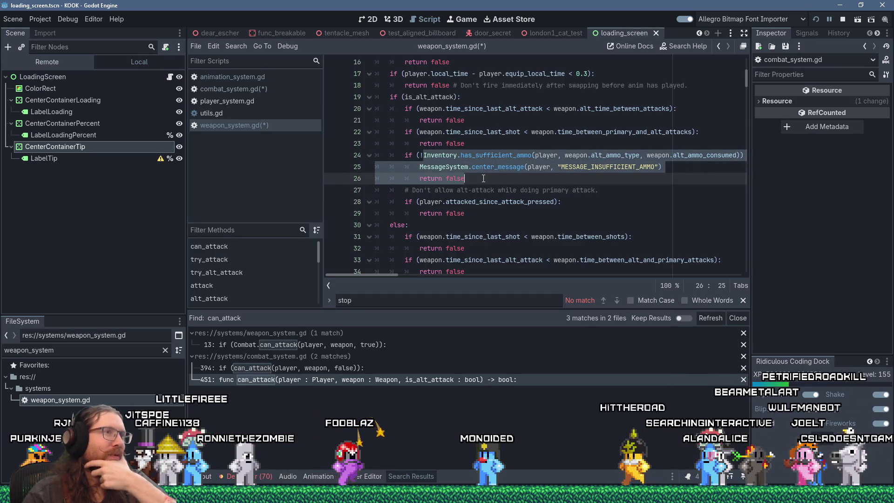
{"action": "left_click_drag", "start_coordinate": [436, 168], "coordinate": [647, 170]}
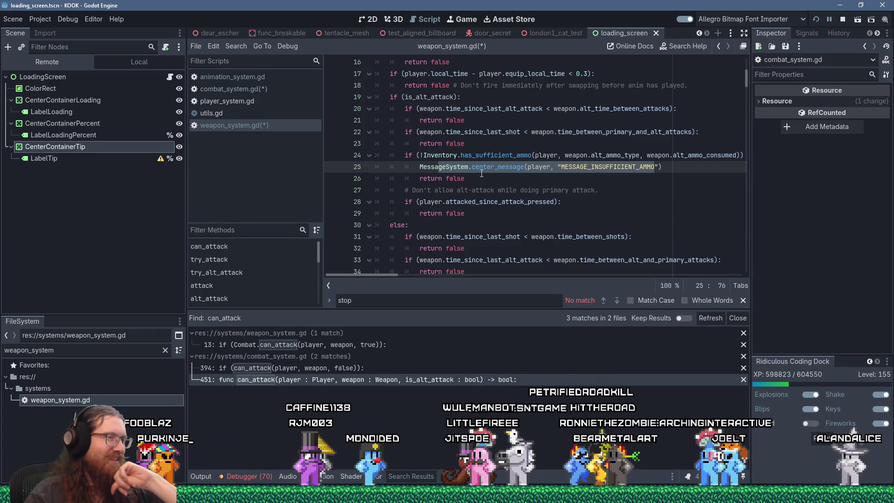
{"action": "mouse_move", "coordinate": [481, 172]}
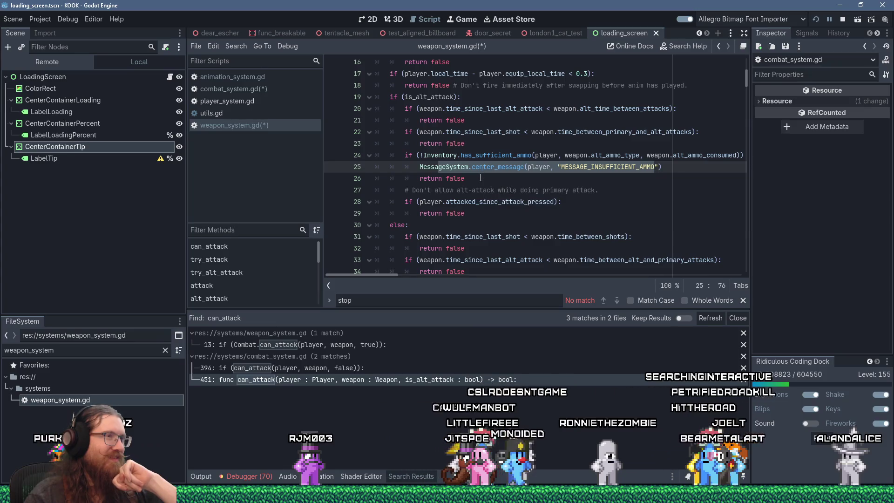
{"action": "left_click", "coordinate": [480, 177]}
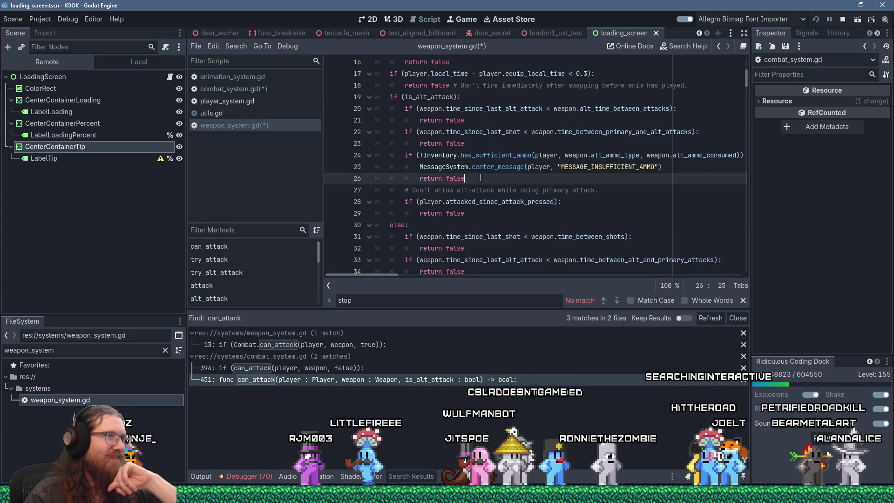
{"action": "scroll", "coordinate": [480, 178], "scroll_direction": "down", "scroll_amount": 6}
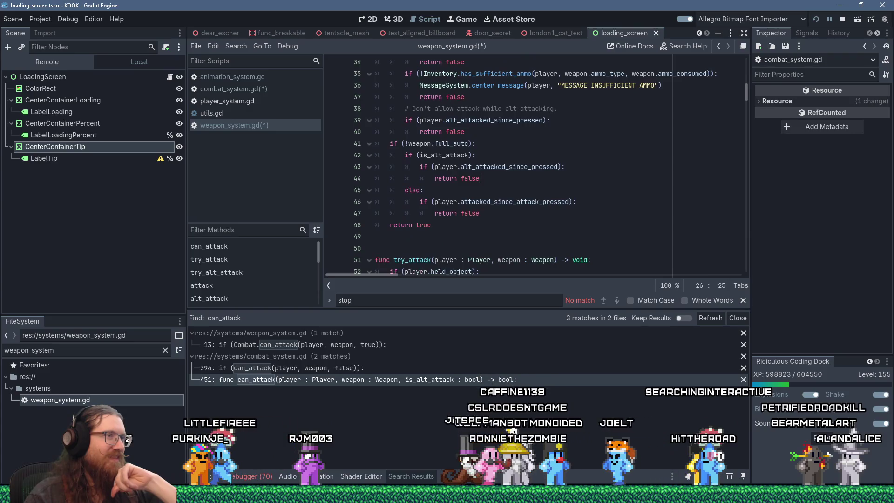
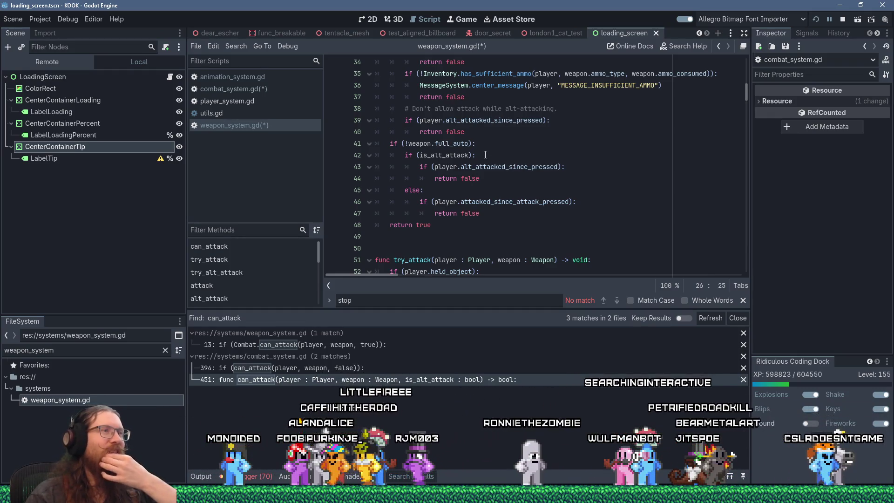
- Scroll through weapon_system.gd to inspect the can_attack call in try_attack
{"action": "scroll", "coordinate": [485, 155], "scroll_direction": "up", "scroll_amount": 8}
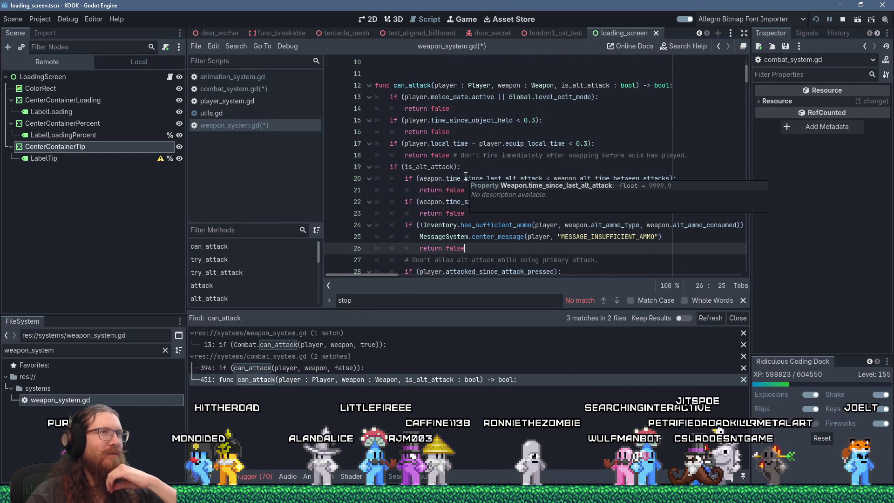
{"action": "scroll", "coordinate": [465, 176], "scroll_direction": "up", "scroll_amount": 2}
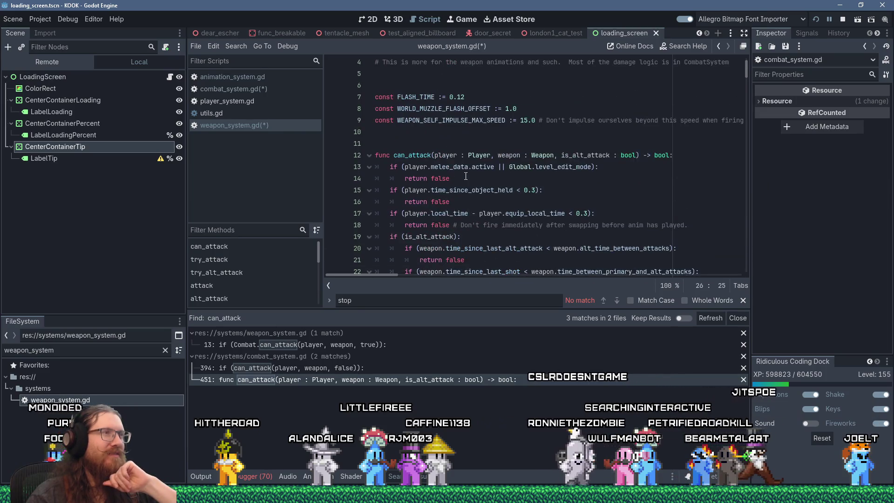
{"action": "left_click", "coordinate": [425, 141]}
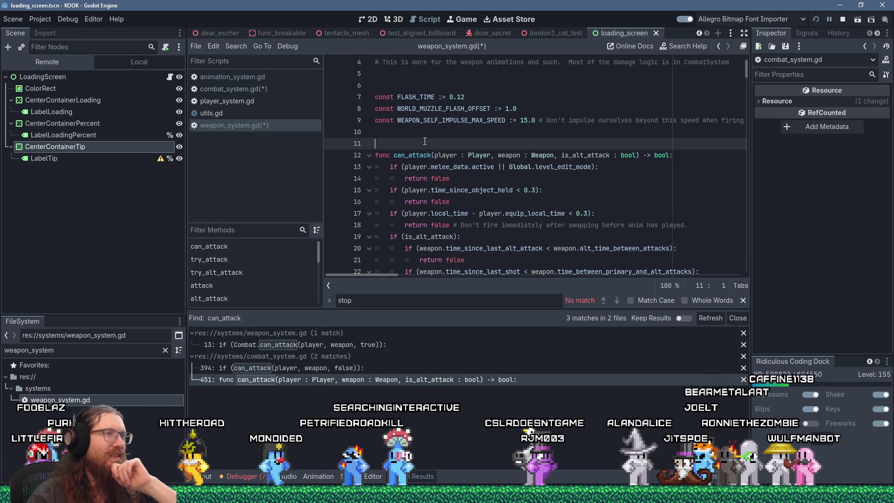
{"action": "scroll", "coordinate": [424, 141], "scroll_direction": "down", "scroll_amount": 1}
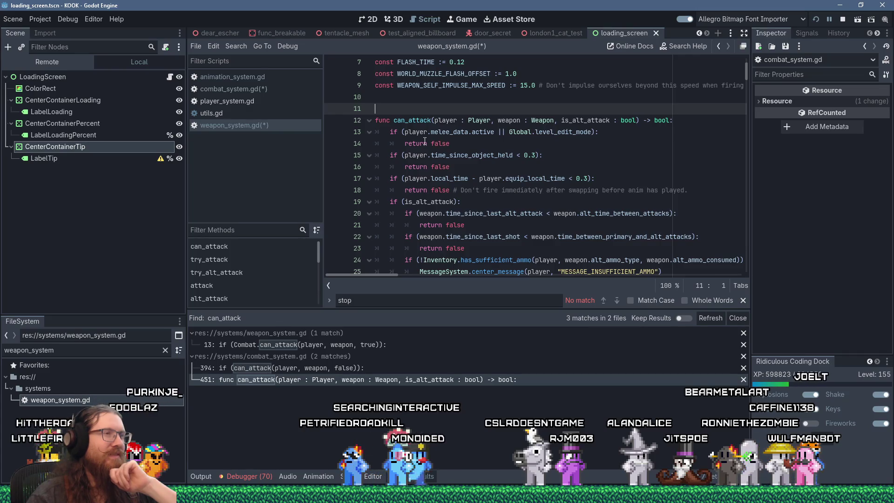
{"action": "scroll", "coordinate": [424, 141], "scroll_direction": "down", "scroll_amount": 12}
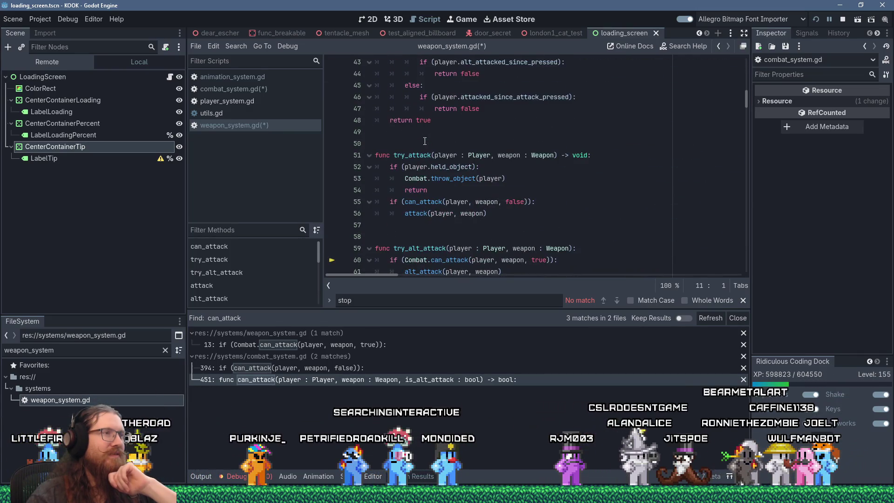
{"action": "scroll", "coordinate": [425, 141], "scroll_direction": "up", "scroll_amount": 3}
{"action": "scroll", "coordinate": [424, 141], "scroll_direction": "down", "scroll_amount": 3}
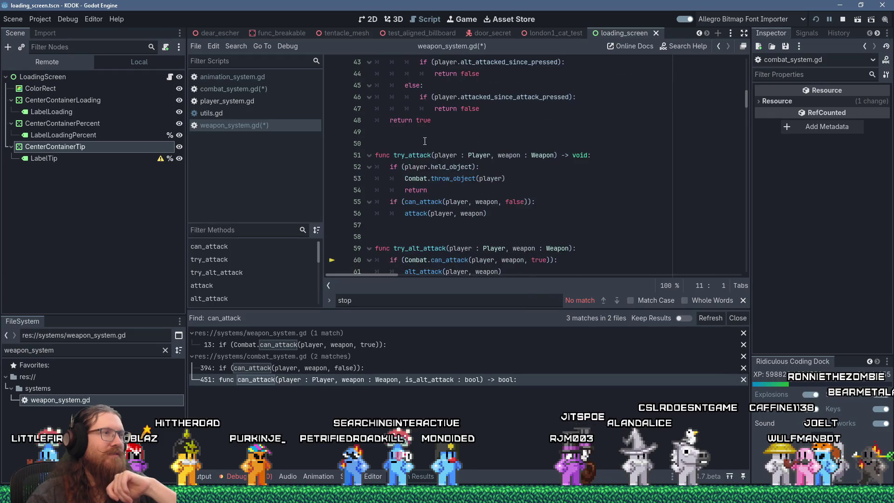
{"action": "double_click", "coordinate": [433, 203]}
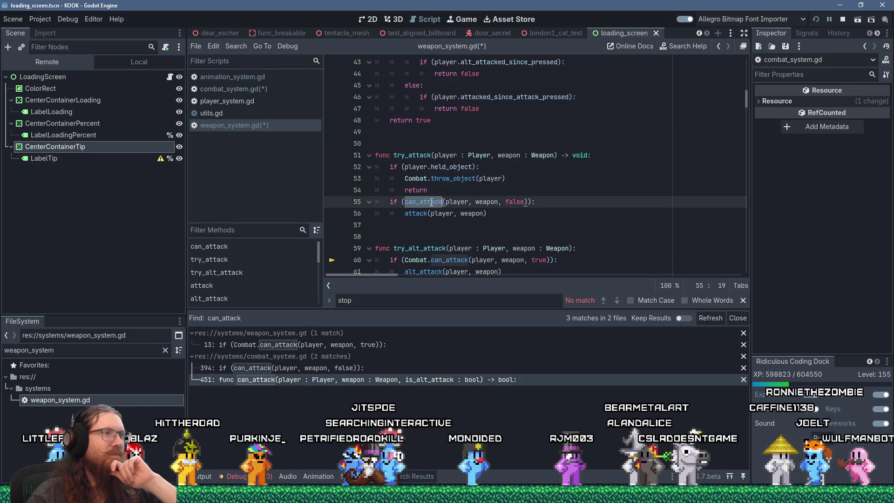
{"action": "scroll", "coordinate": [539, 225], "scroll_direction": "down", "scroll_amount": 4}
{"action": "scroll", "coordinate": [418, 155], "scroll_direction": "up", "scroll_amount": 1}
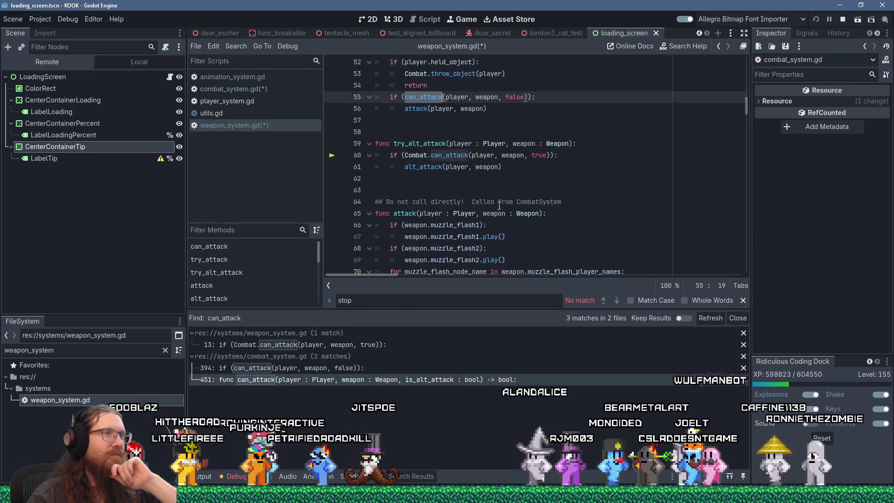
- Delete the 'Combat.' prefix so try_alt_attack calls can_attack(player, weapon, true) directly
{"action": "double_click", "coordinate": [418, 155]}
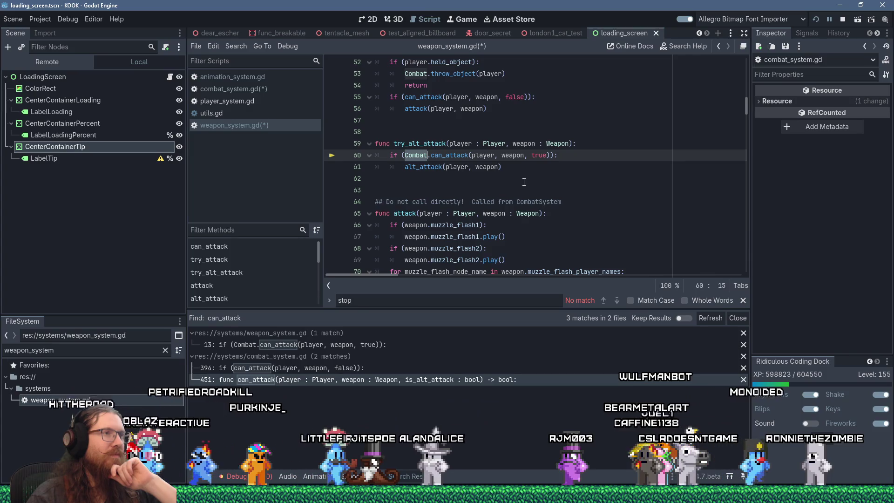
{"action": "scroll", "coordinate": [524, 182], "scroll_direction": "up", "scroll_amount": 2}
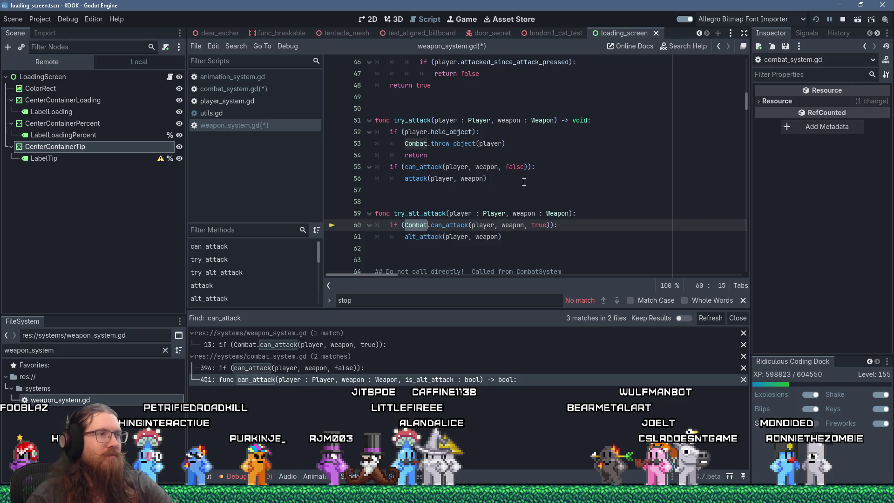
{"action": "key", "text": "Delete"}
{"action": "key", "text": "Delete"}
{"action": "scroll", "coordinate": [524, 182], "scroll_direction": "down", "scroll_amount": 3}
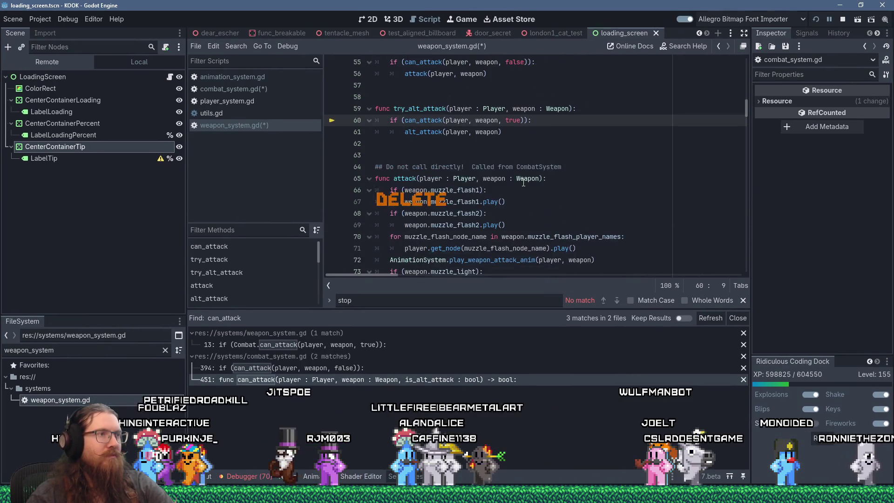
{"action": "scroll", "coordinate": [523, 183], "scroll_direction": "up", "scroll_amount": 7}
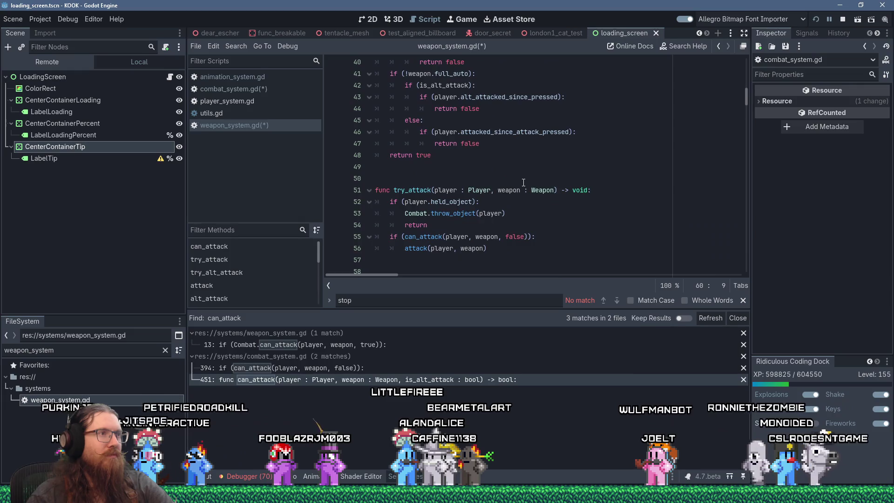
{"action": "scroll", "coordinate": [523, 183], "scroll_direction": "down", "scroll_amount": 3}
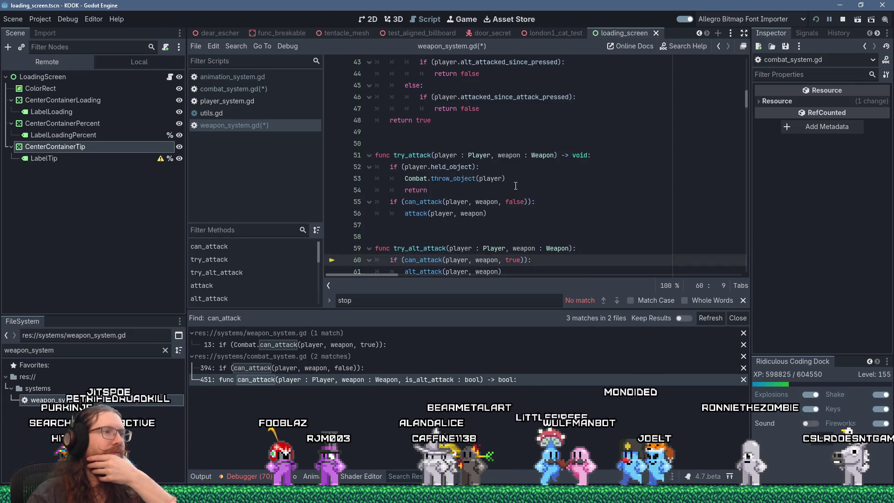
{"action": "scroll", "coordinate": [516, 185], "scroll_direction": "down", "scroll_amount": 2}
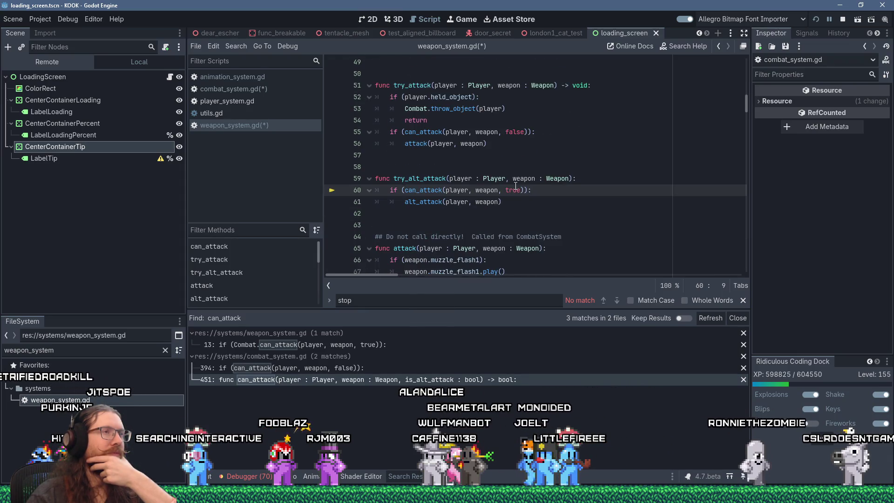
{"action": "scroll", "coordinate": [515, 186], "scroll_direction": "up", "scroll_amount": 12}
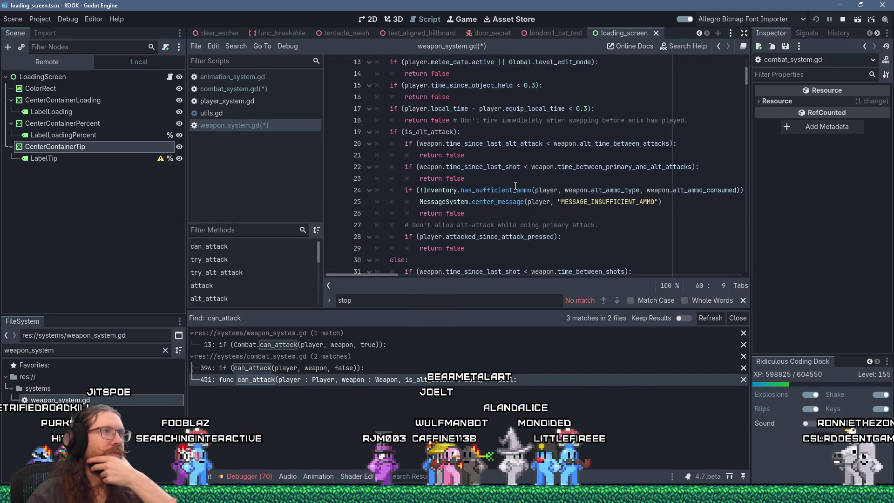
{"action": "scroll", "coordinate": [516, 185], "scroll_direction": "up", "scroll_amount": 2}
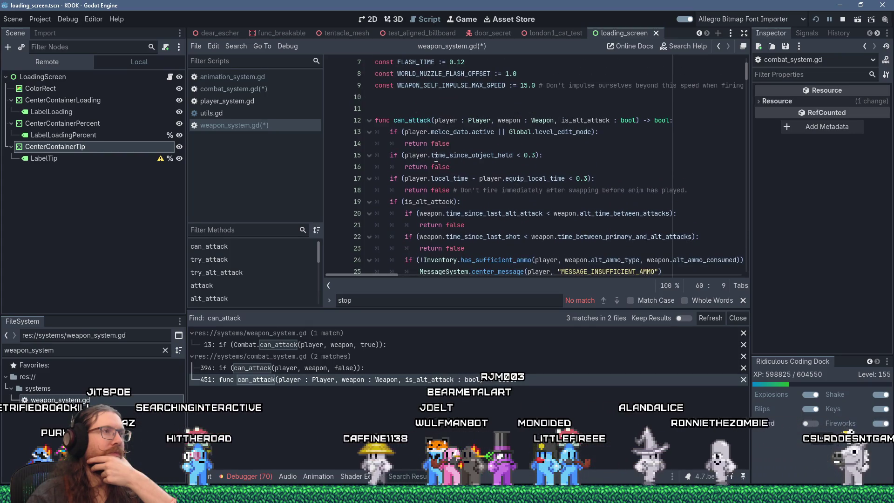
- Add the trailing comment '# Formerly can_attack()' after the can_attack signature
{"action": "left_click", "coordinate": [706, 122]}
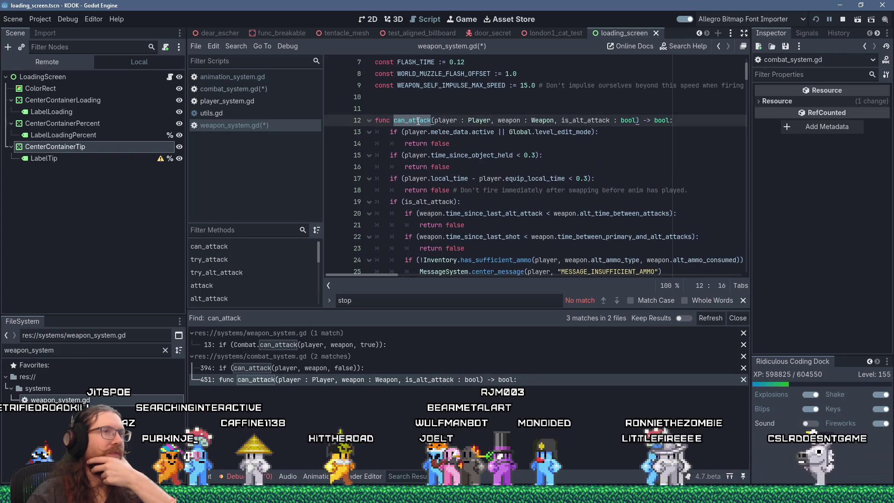
{"action": "type", "text": "# Formerly "}
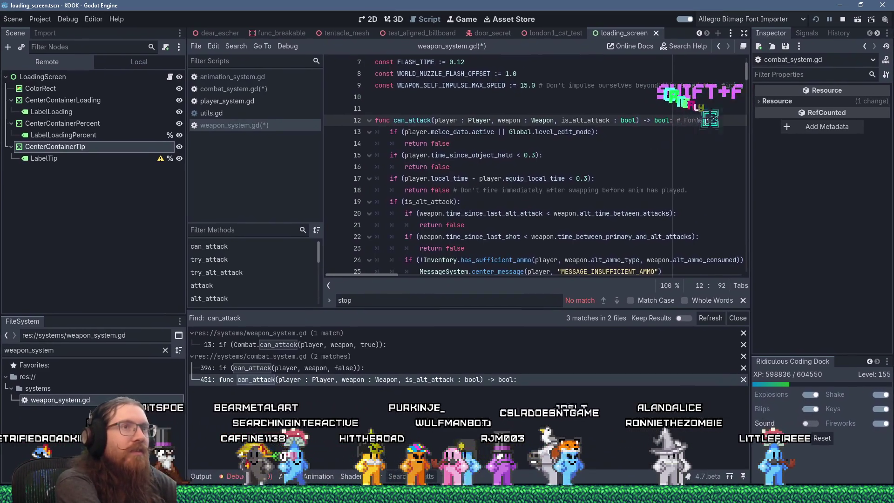
{"action": "type", "text": "can_att"}
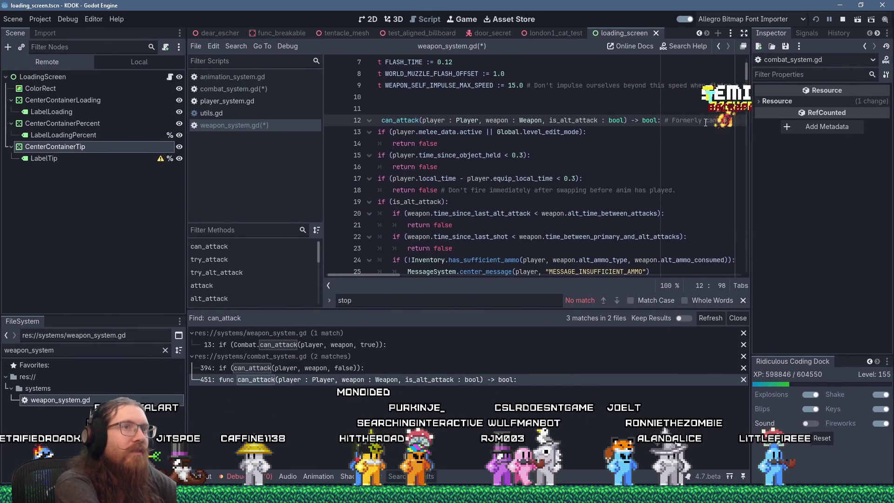
{"action": "type", "text": "tack()"}
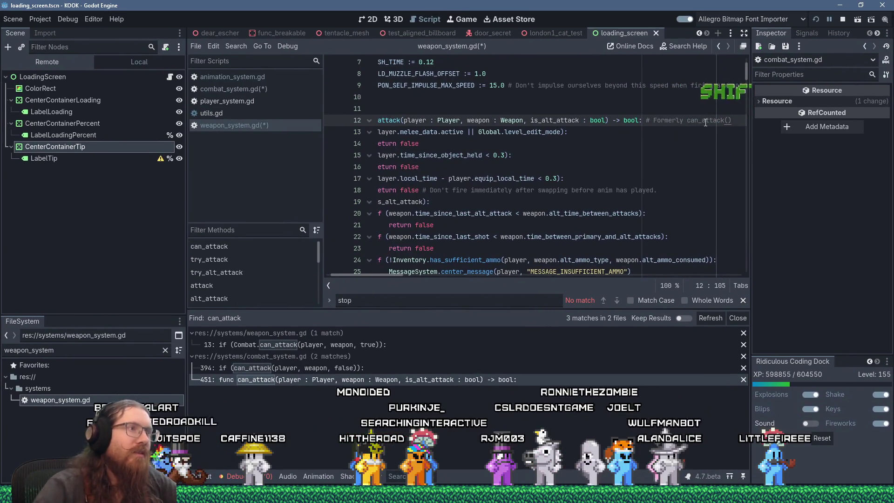
{"action": "left_click_drag", "start_coordinate": [400, 276], "coordinate": [394, 275]}
- Rename the function can_attack to get_attack_availability
{"action": "left_click", "coordinate": [415, 111]}
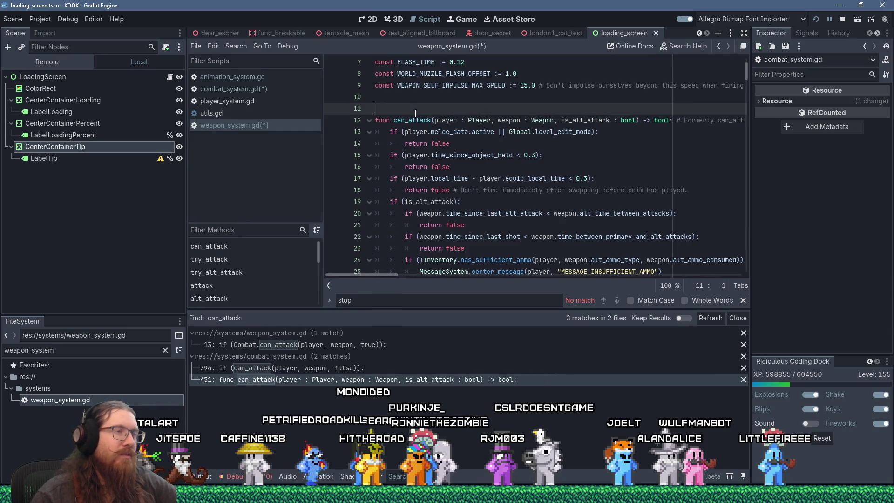
{"action": "double_click", "coordinate": [411, 121]}
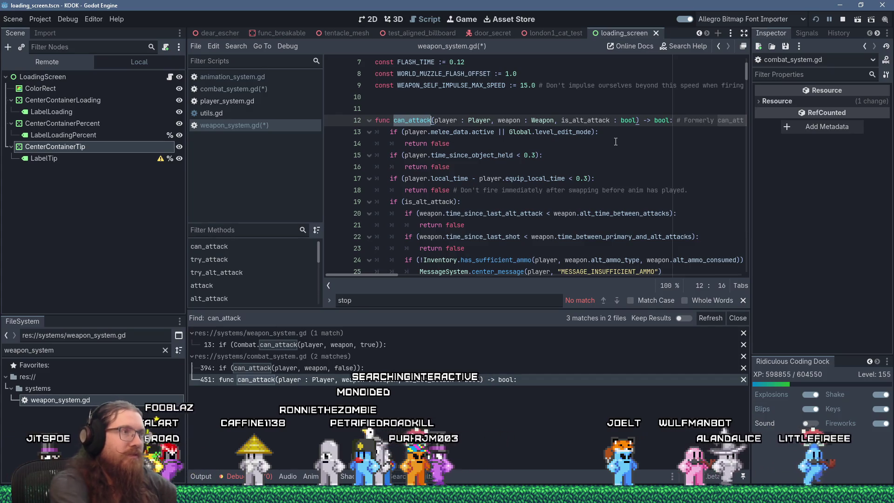
{"action": "type", "text": "get_att"}
{"action": "type", "text": "ack_availabl"}
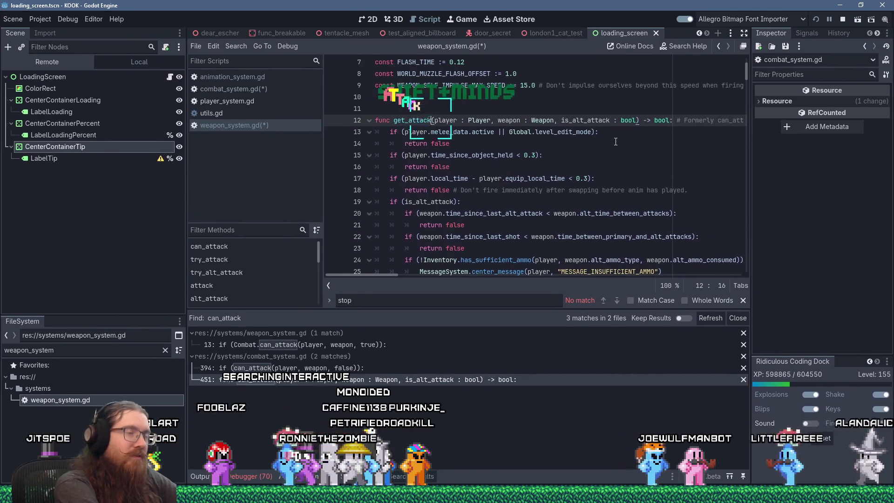
{"action": "type", "text": "lity"}
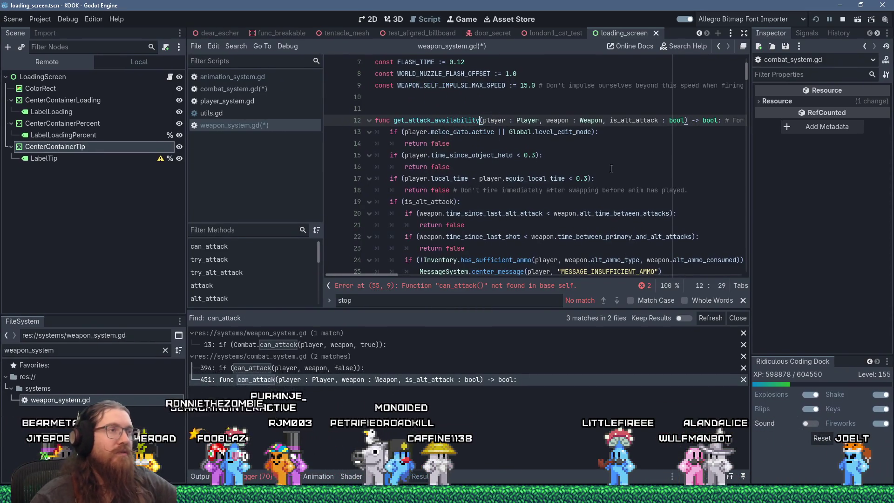
{"action": "left_click", "coordinate": [459, 99]}
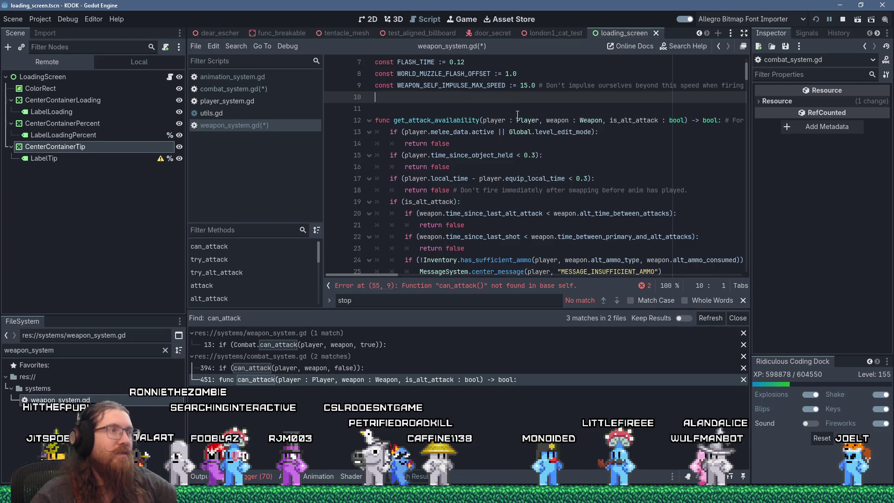
- Write a placeholder 'enum EnumThing:' with 'THING2 = 2' above get_attack_availability and select it
{"action": "key", "text": "Return"}
{"action": "key", "text": "Return"}
{"action": "type", "text": "enum {"}
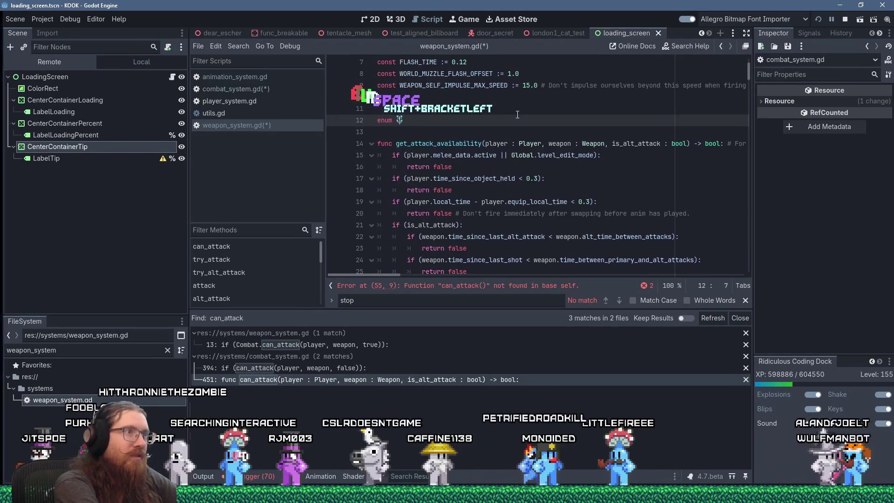
{"action": "key", "text": "BackSpace"}
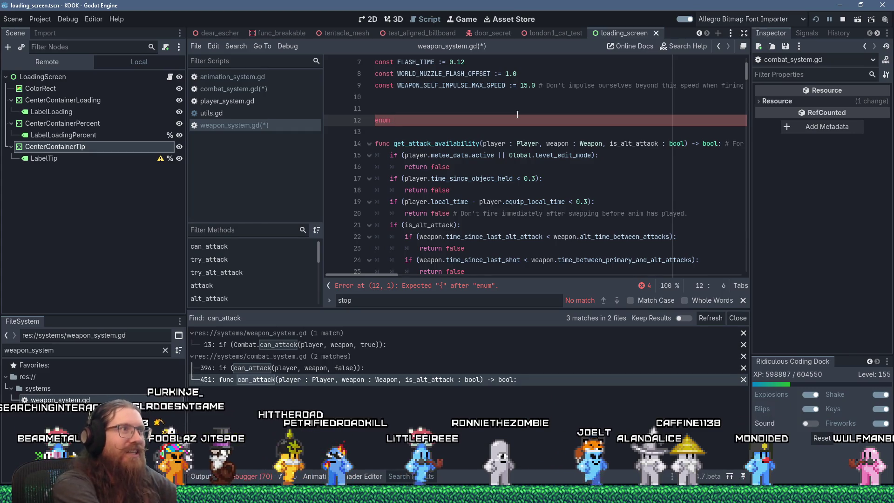
{"action": "type", "text": "EnumThing:"}
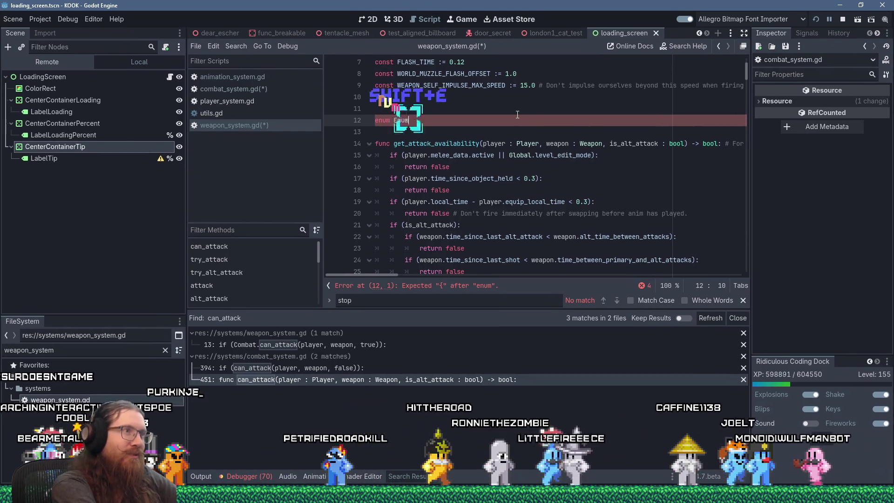
{"action": "key", "text": "Return"}
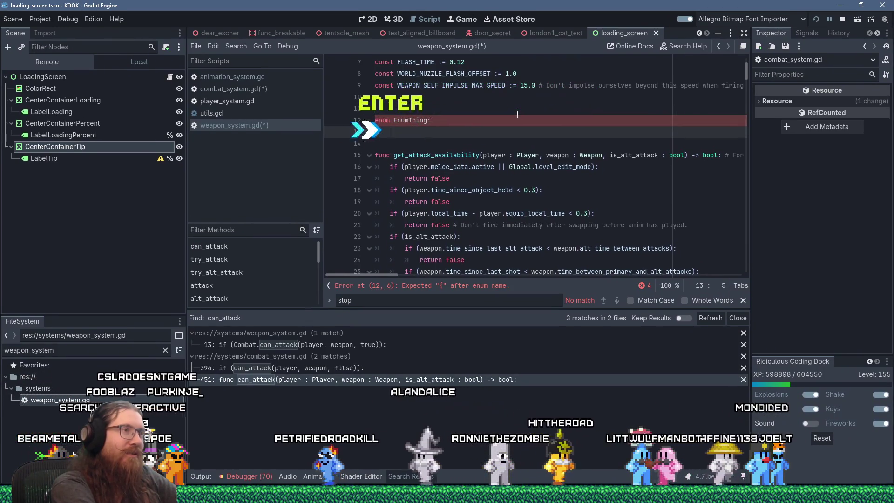
{"action": "type", "text": "THING2 = {:"}
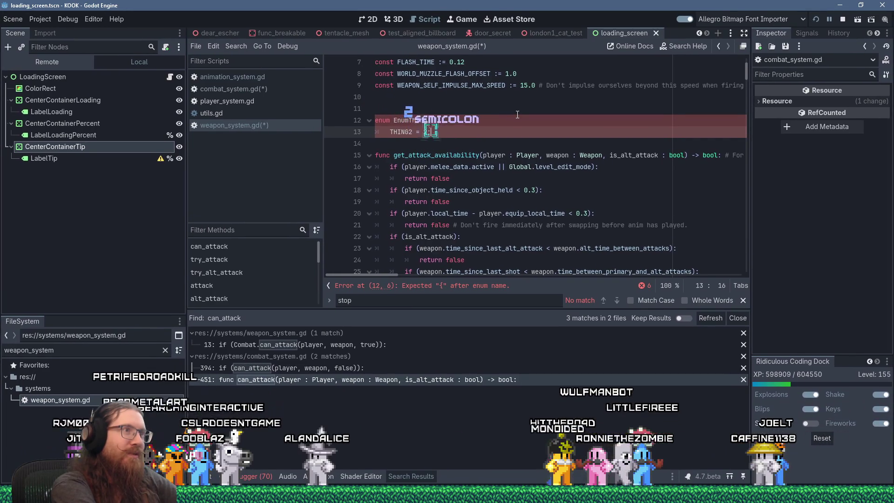
{"action": "key", "text": "BackSpace"}
{"action": "key", "text": "Return"}
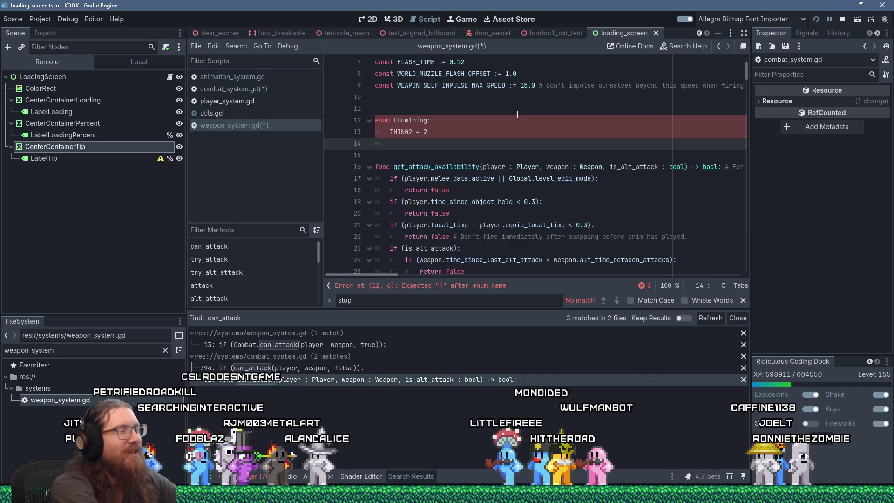
{"action": "key", "text": "Up"}
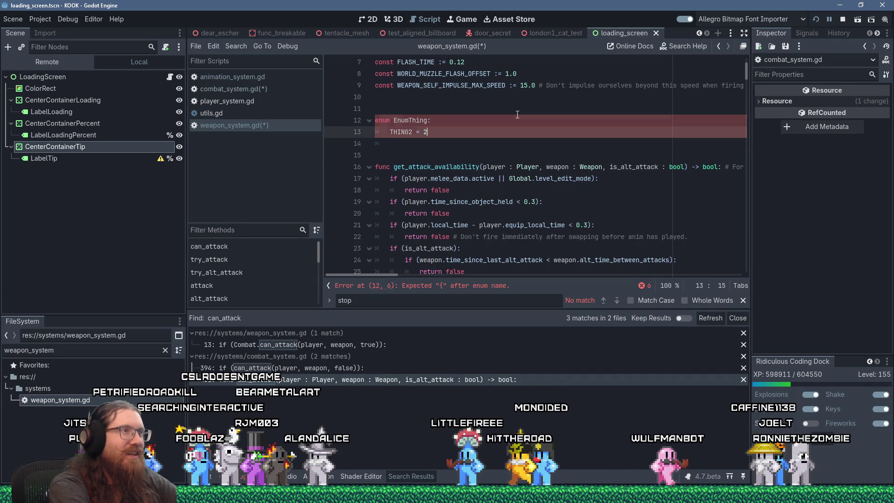
{"action": "key", "text": "Up"}
{"action": "key", "text": "Down"}
{"action": "key", "text": "Down"}
{"action": "key", "text": "shift+Up"}
{"action": "key", "text": "shift+Up"}
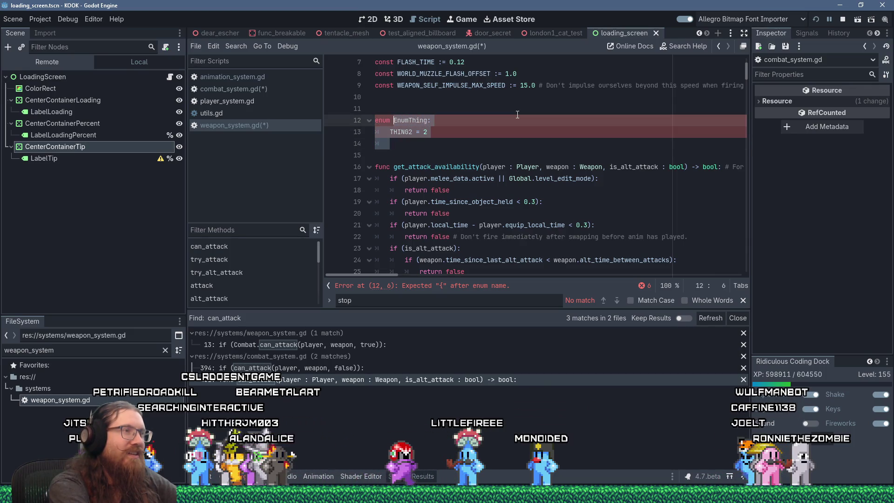
- Replace the placeholder with 'enum AttackAvailable' and start typing its first entries
{"action": "key", "text": "Delete"}
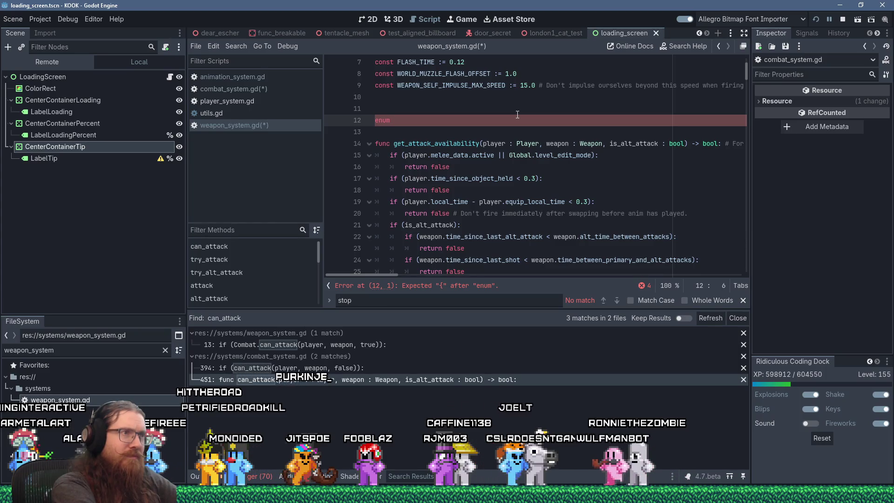
{"action": "type", "text": "At"}
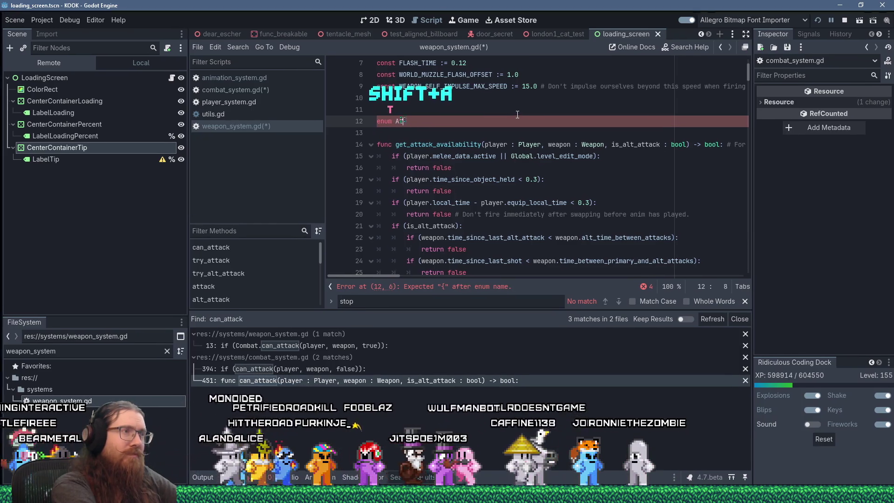
{"action": "type", "text": "tackAv"}
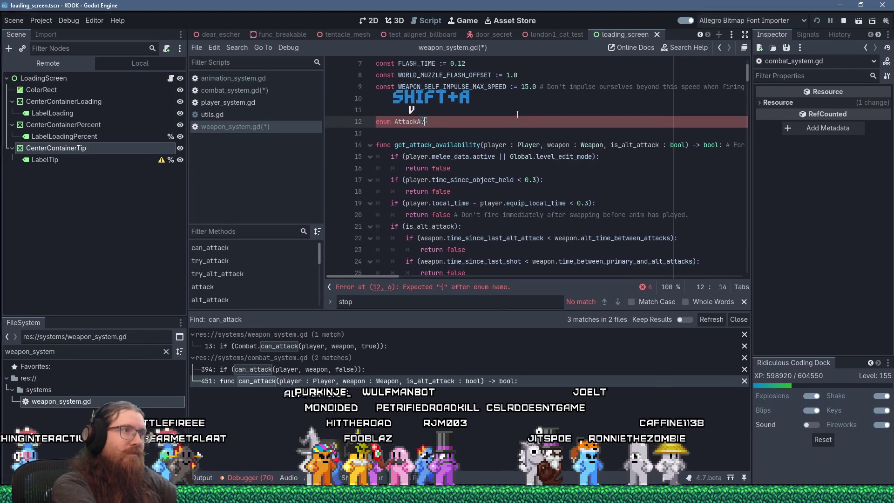
{"action": "type", "text": "ailable {"}
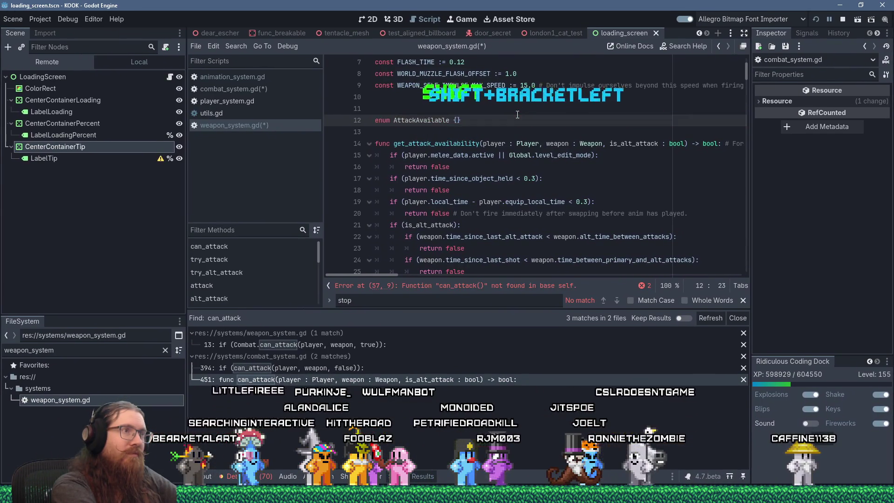
{"action": "key", "text": "Return"}
{"action": "type", "text": "A"}
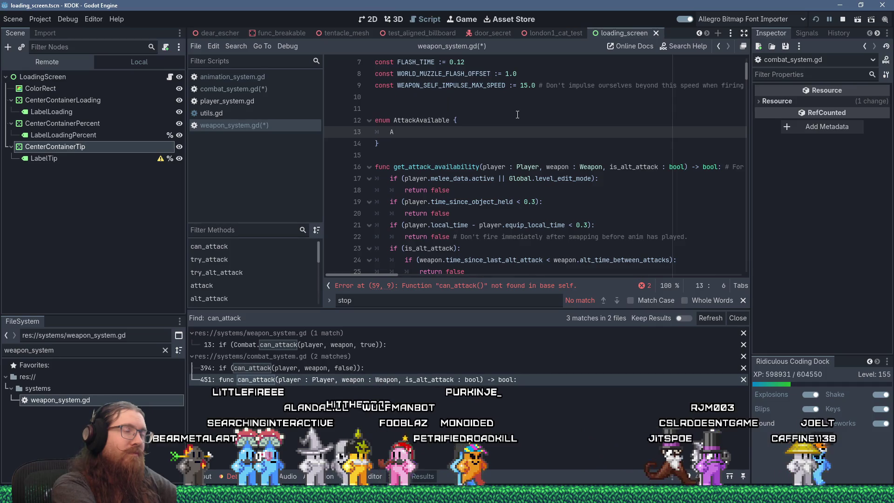
{"action": "key", "text": "shift+BackSpace"}
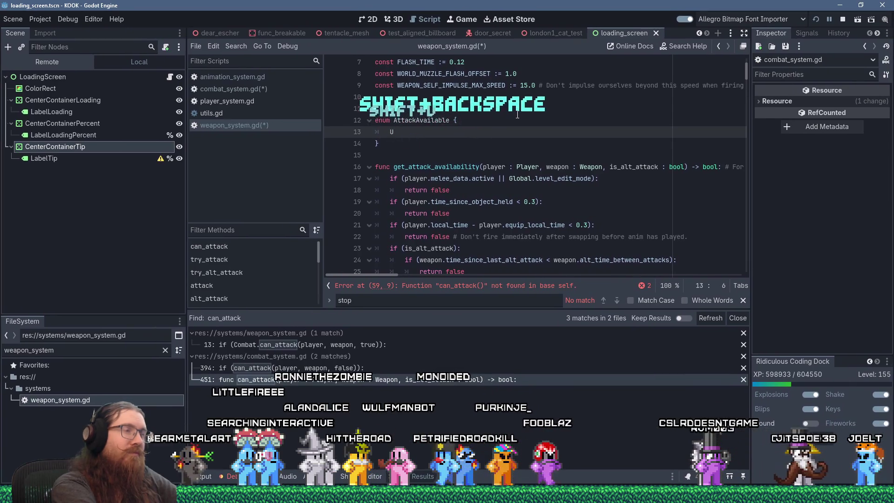
{"action": "type", "text": "UNAVAILABLE"}
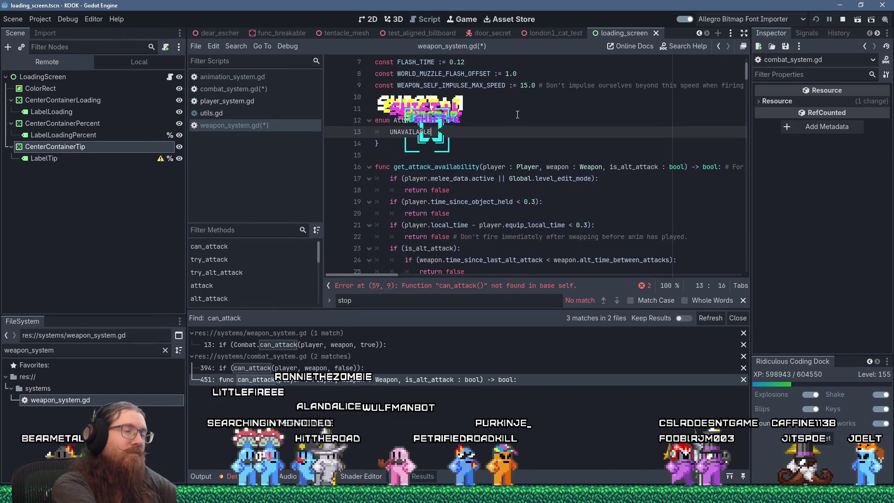
{"action": "type", "text": " = ["}
{"action": "key", "text": "BackSpace"}
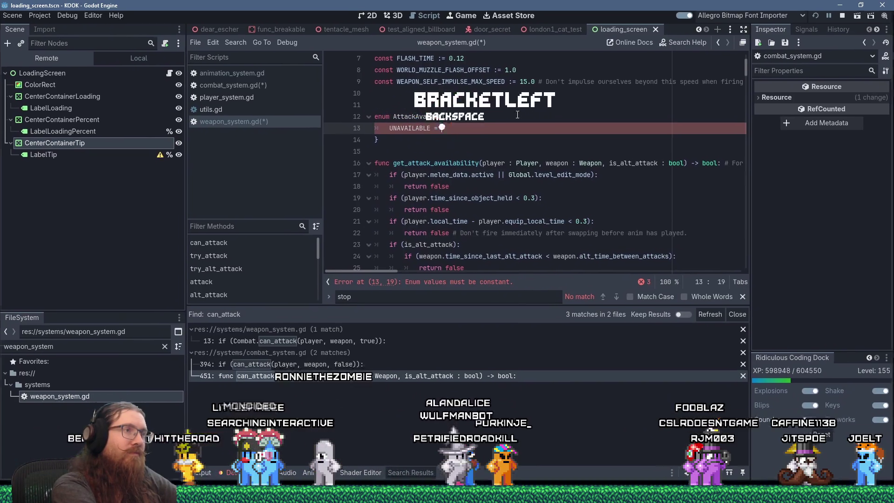
{"action": "type", "text": "0,"}
{"action": "key", "text": "Return"}
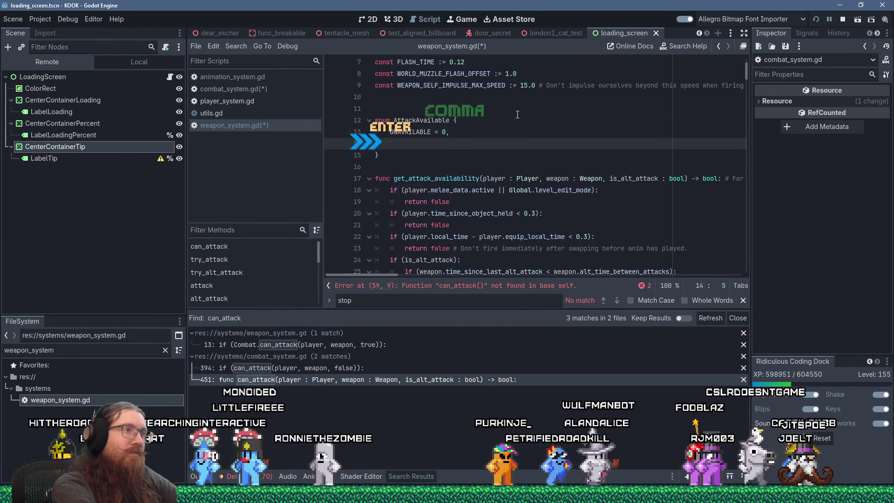
{"action": "type", "text": "AVAILABLE ="}
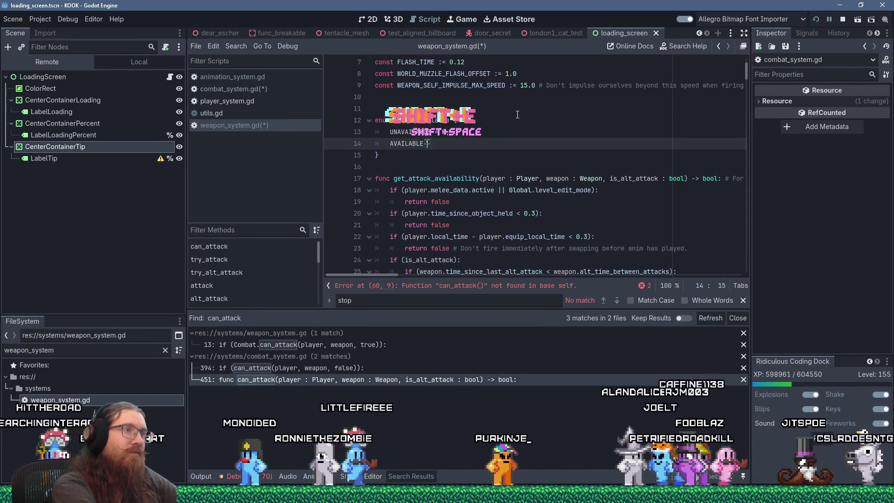
{"action": "type", "text": " 1,"}
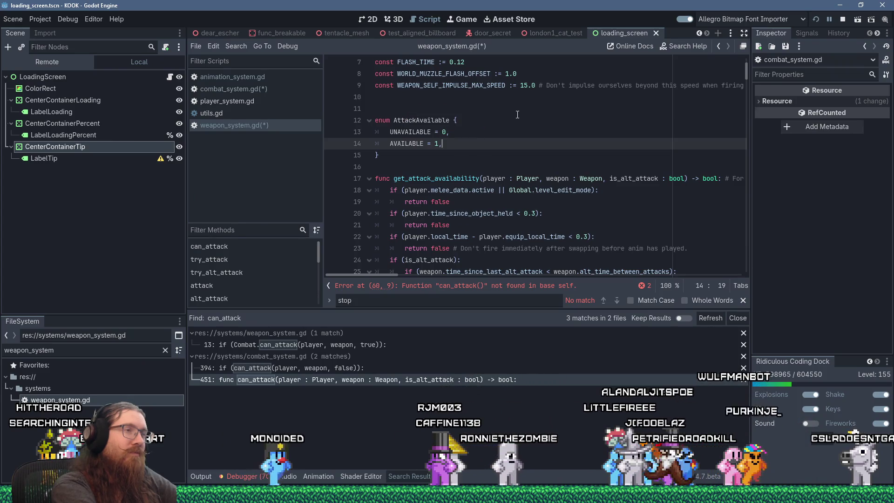
- Rewrite the enum entries as AVAILABLE = 0, UNAVAILABLE = 1 and OUT_OF_AMMO = 2
{"action": "key", "text": "shift+Up"}
{"action": "key", "text": "BackSpace"}
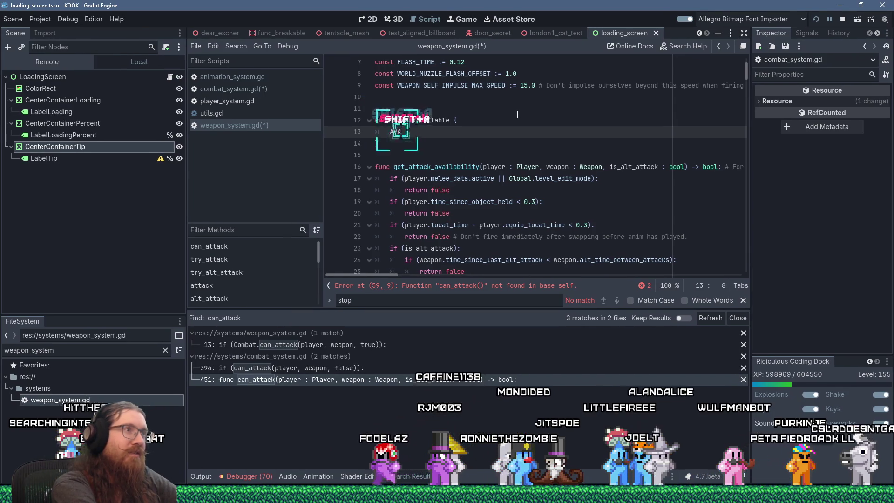
{"action": "type", "text": "ILABLE = ["}
{"action": "key", "text": "BackSpace"}
{"action": "key", "text": "Return"}
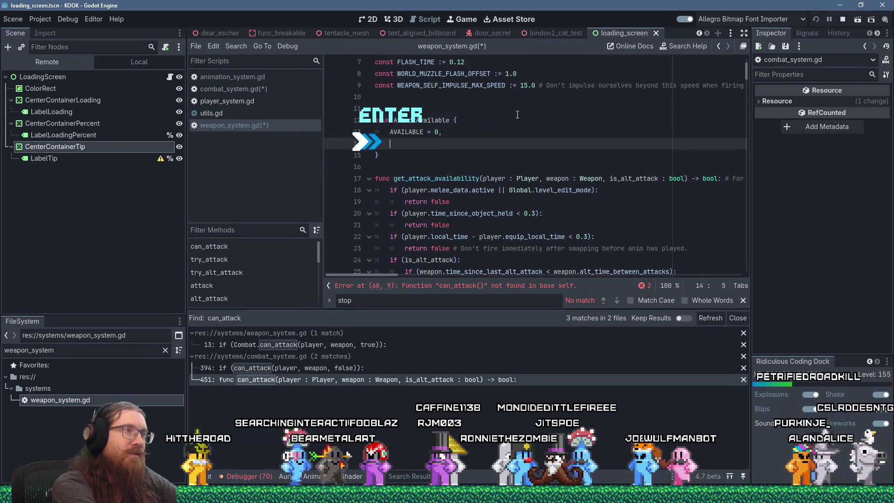
{"action": "type", "text": "UNAVIA"}
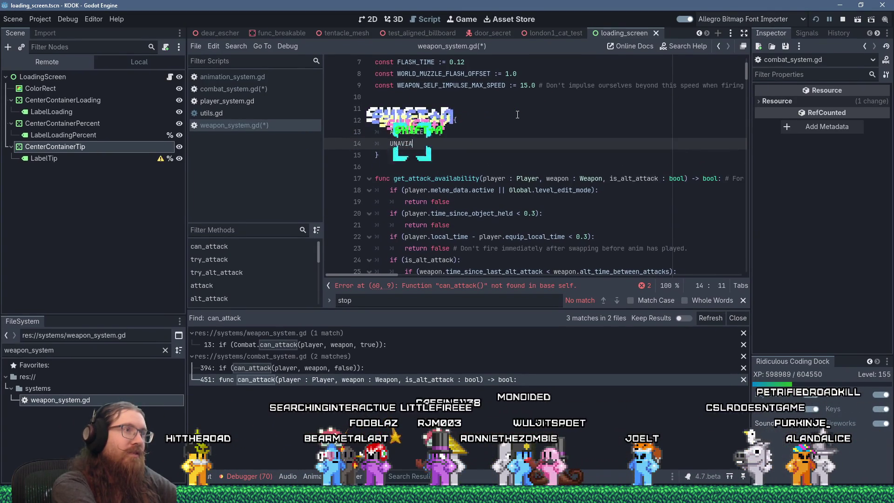
{"action": "key", "text": "shift+BackSpace"}
{"action": "type", "text": "A"}
{"action": "type", "text": "VAI"}
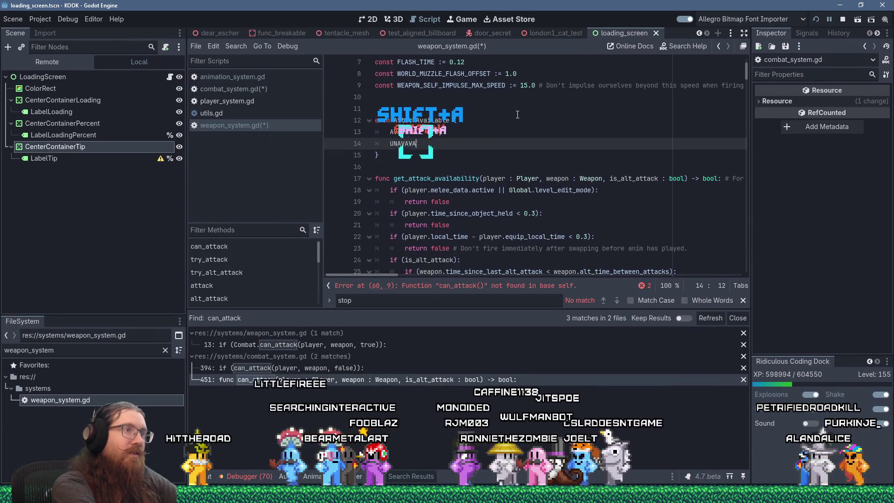
{"action": "key", "text": "shift+BackSpace"}
{"action": "key", "text": "shift+BackSpace"}
{"action": "key", "text": "shift+BackSpace"}
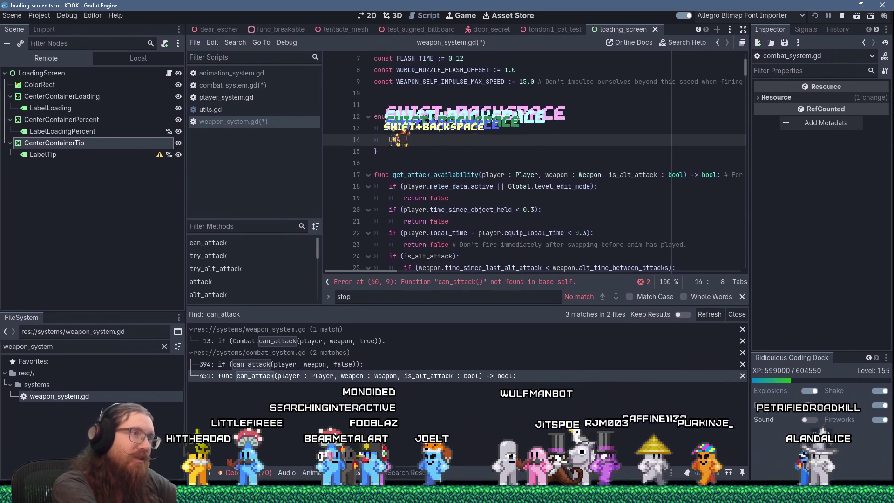
{"action": "type", "text": "VAILABLE"}
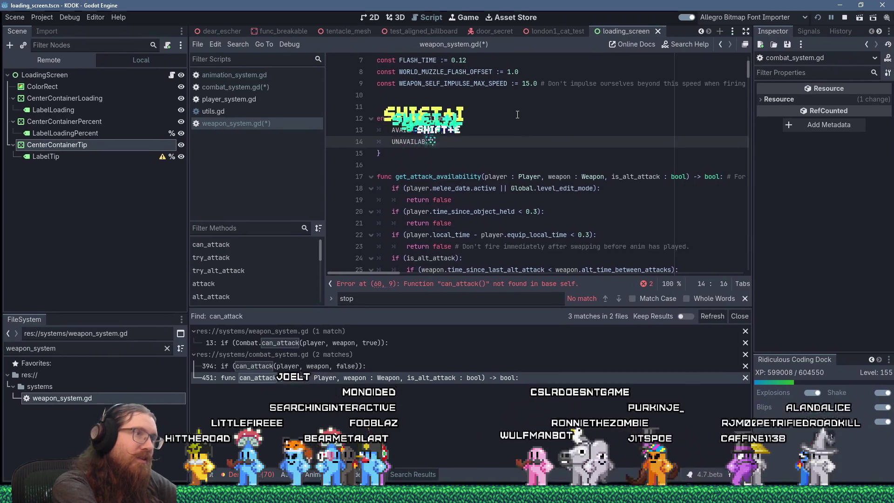
{"action": "type", "text": " = 1,"}
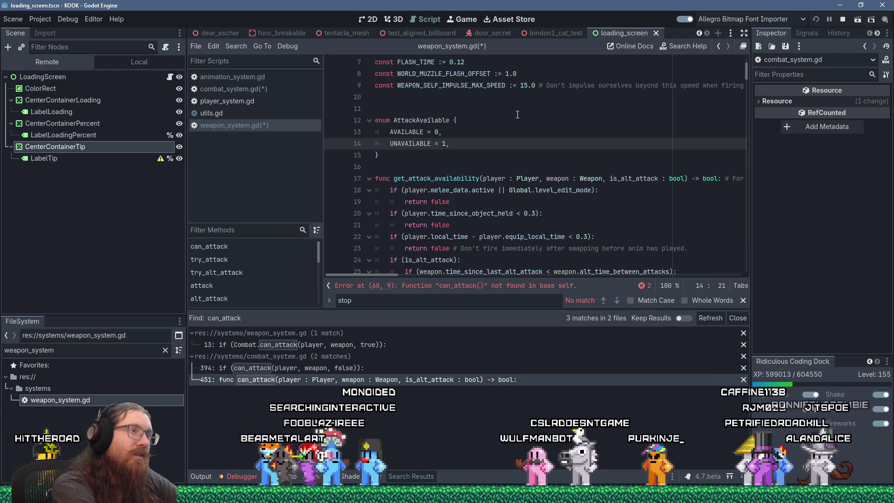
{"action": "key", "text": "Return"}
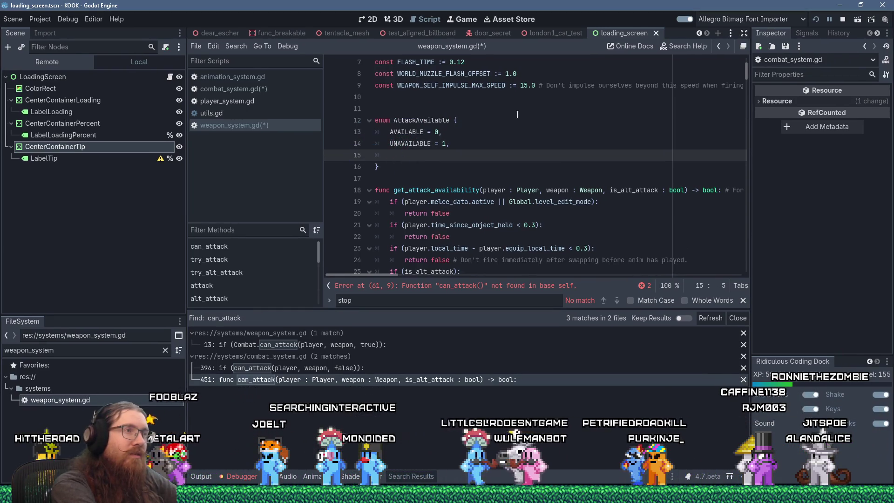
{"action": "type", "text": "OUT"}
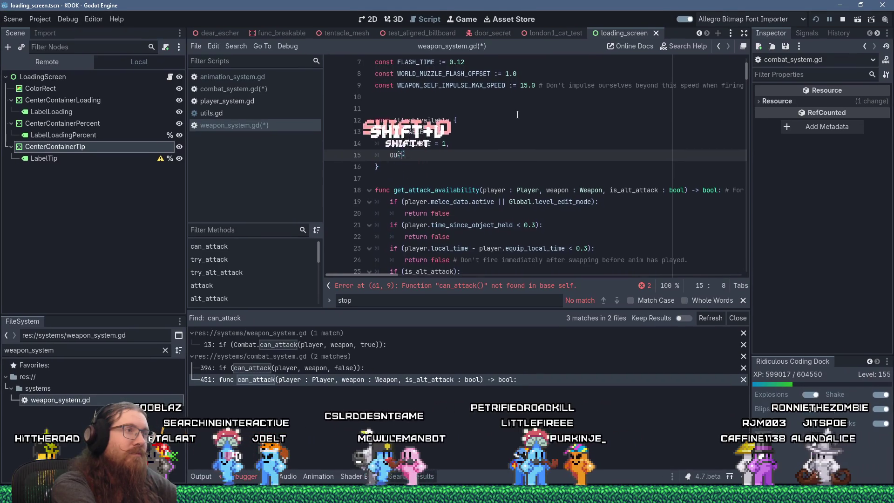
{"action": "type", "text": "_OF_AMMO = 2,"}
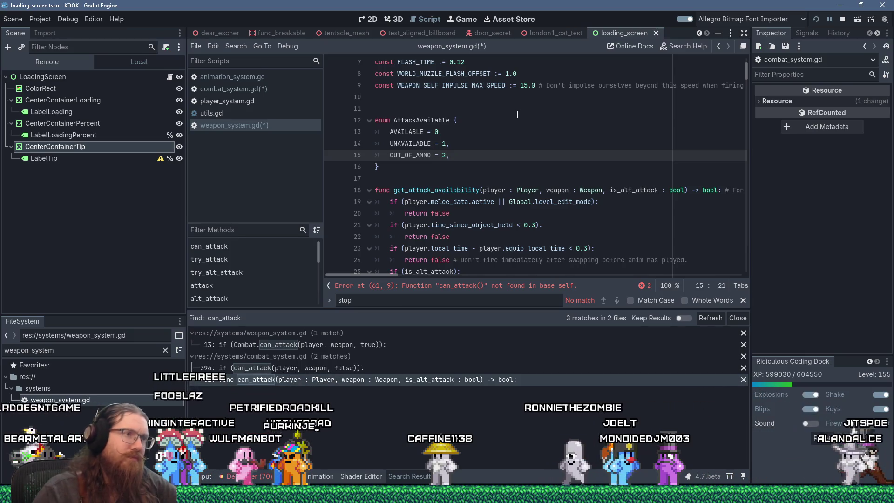
{"action": "scroll", "coordinate": [516, 186], "scroll_direction": "down", "scroll_amount": 2}
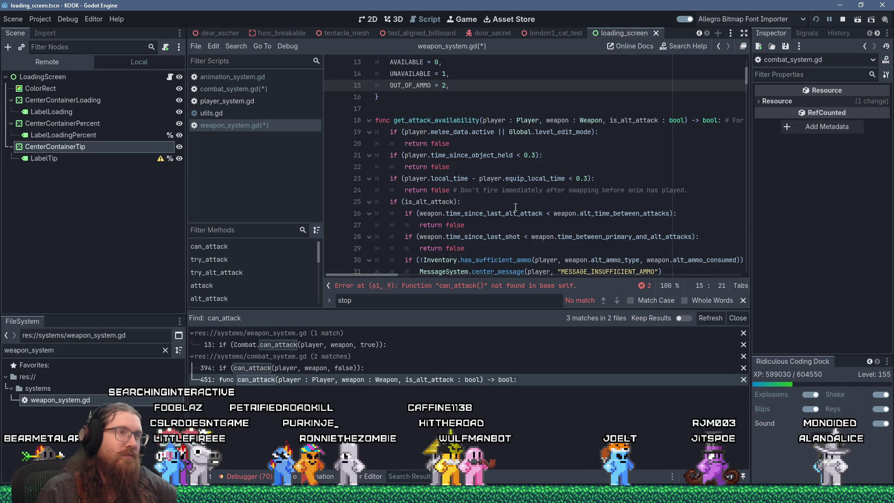
{"action": "scroll", "coordinate": [516, 207], "scroll_direction": "up", "scroll_amount": 1}
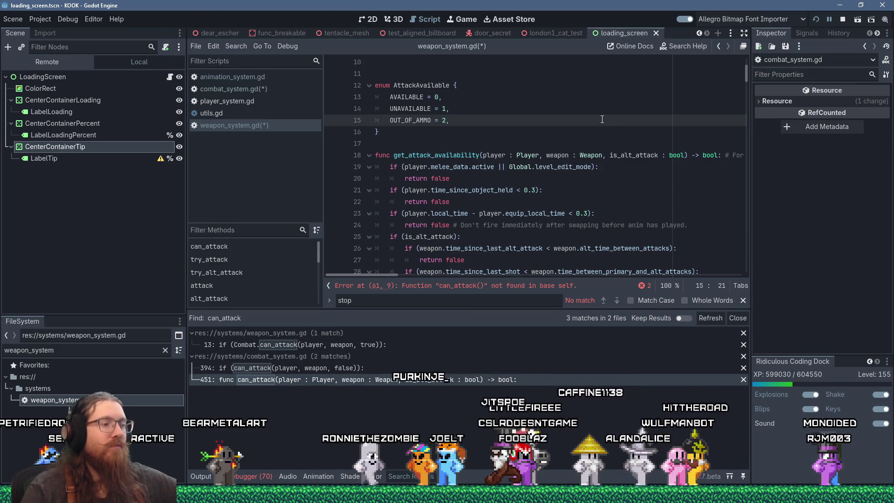
- Add an EQUIPPING = 3 entry after OUT_OF_AMMO in the AttackAvailable enum
{"action": "key", "text": "Return"}
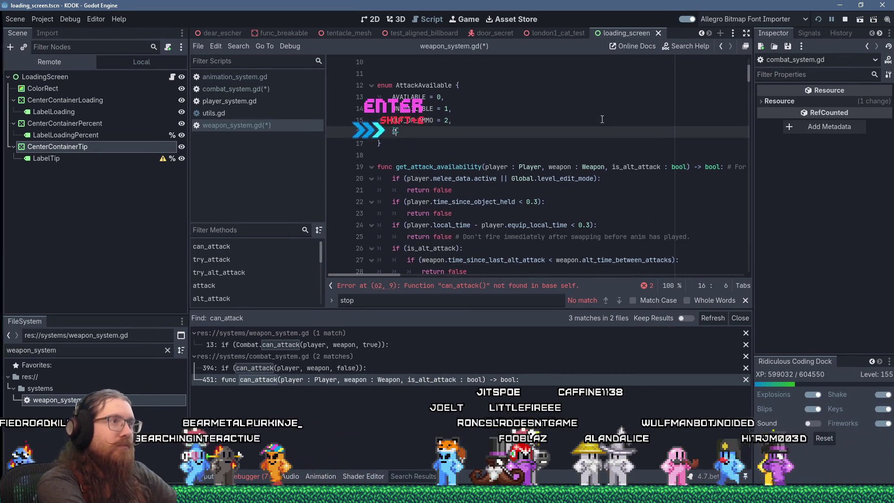
{"action": "type", "text": "EQUIP"}
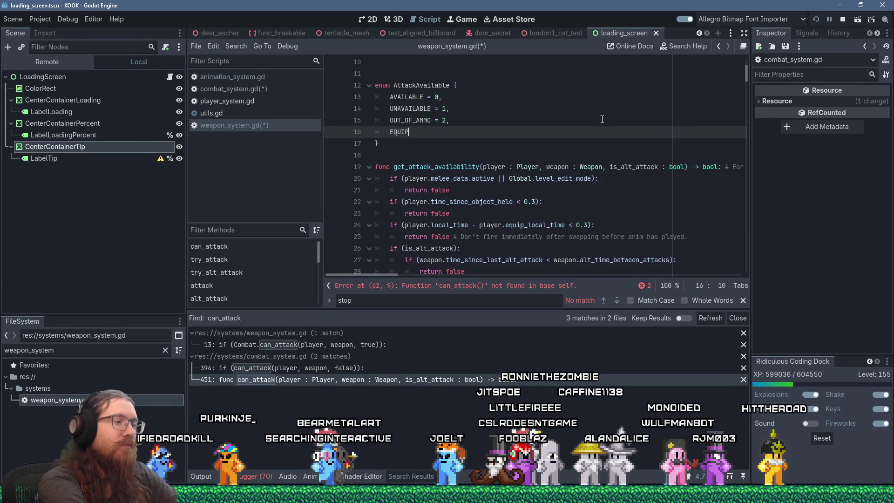
{"action": "type", "text": "PING = 3,"}
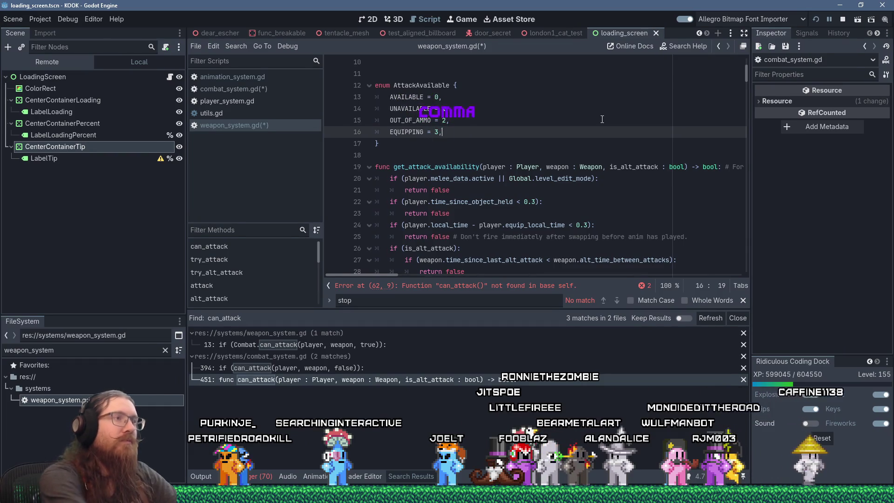
{"action": "scroll", "coordinate": [580, 132], "scroll_direction": "down", "scroll_amount": 1}
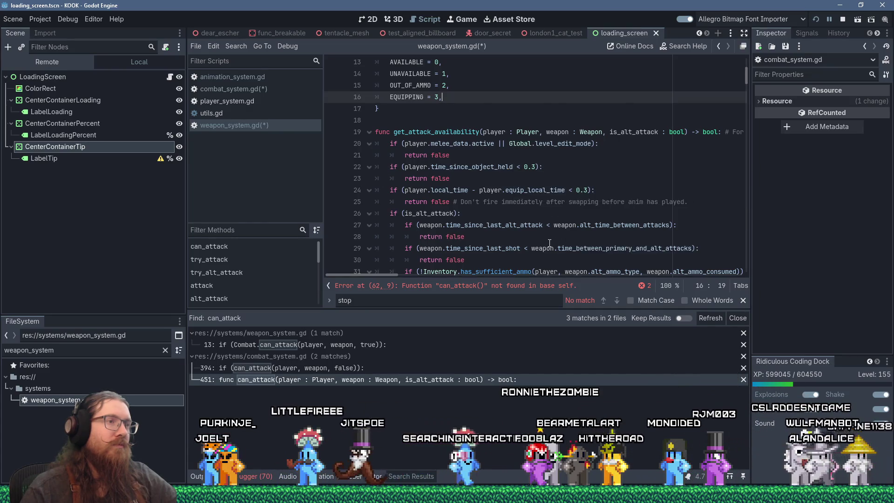
{"action": "scroll", "coordinate": [556, 235], "scroll_direction": "down", "scroll_amount": 1}
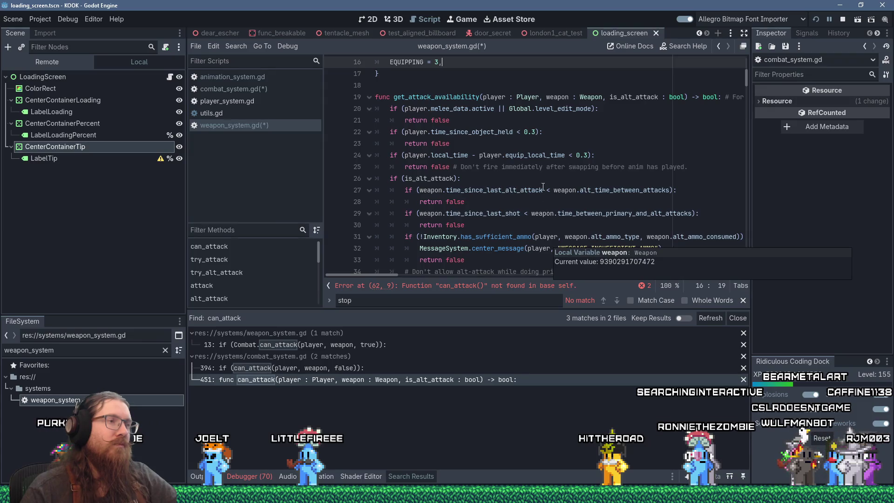
{"action": "scroll", "coordinate": [548, 149], "scroll_direction": "up", "scroll_amount": 1}
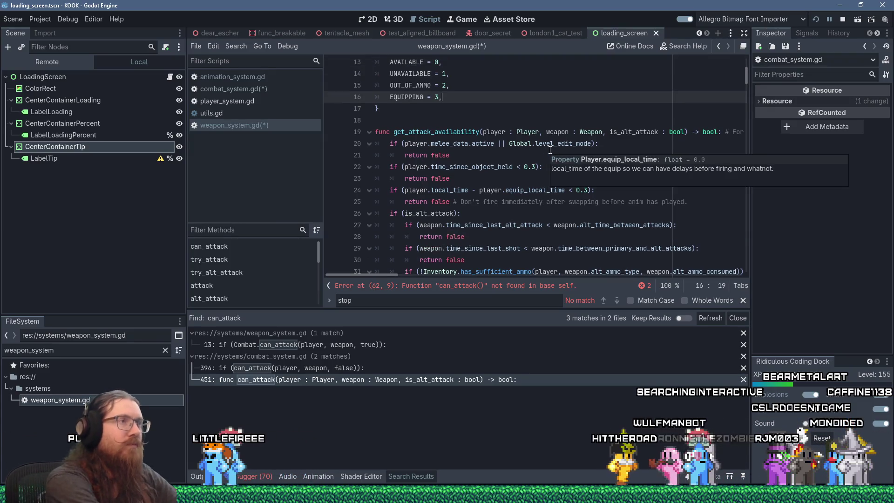
- Add TIME_BETWEEN_ATTACKS = 4 as the last enum entry and review get_attack_availability
{"action": "key", "text": "Return"}
{"action": "type", "text": "TIME_BET"}
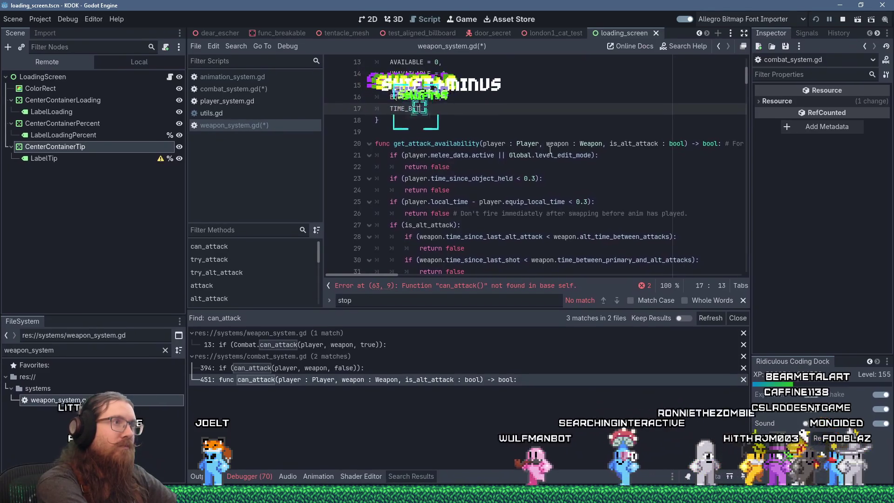
{"action": "type", "text": "WEEN_ATTACKS = "}
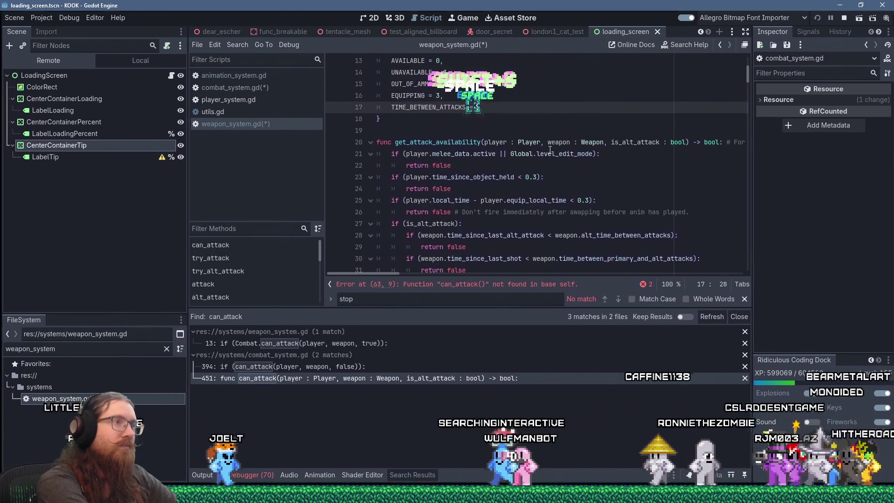
{"action": "type", "text": "4"}
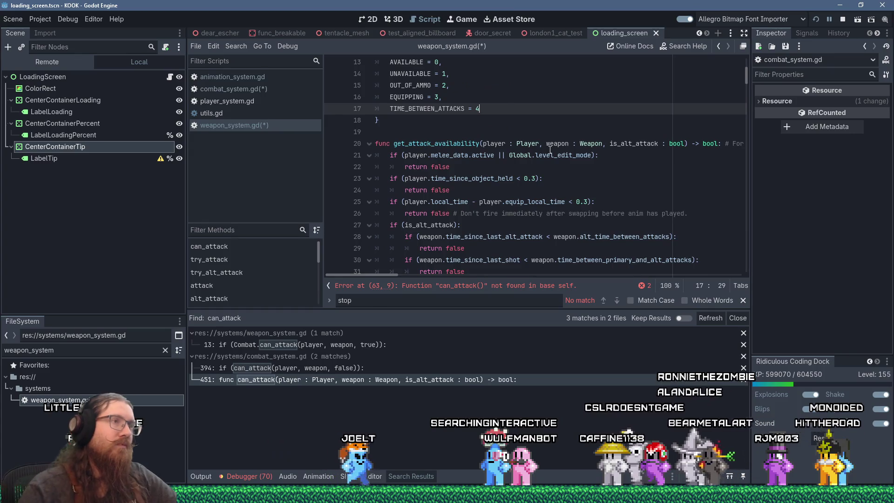
{"action": "type", "text": ","}
{"action": "scroll", "coordinate": [545, 148], "scroll_direction": "down", "scroll_amount": 3}
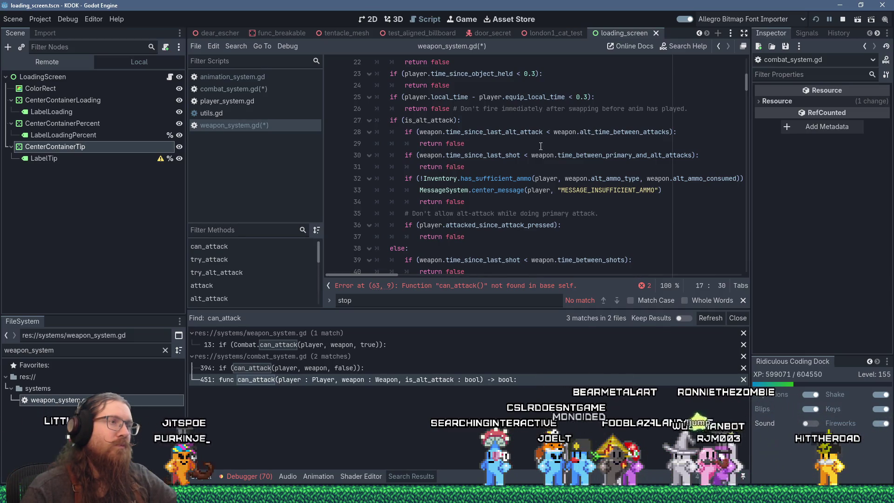
{"action": "scroll", "coordinate": [540, 147], "scroll_direction": "up", "scroll_amount": 3}
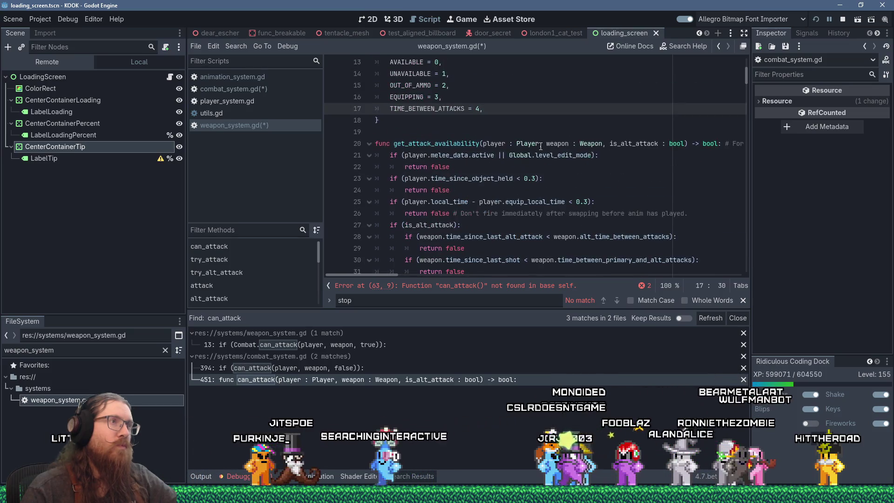
{"action": "scroll", "coordinate": [541, 146], "scroll_direction": "down", "scroll_amount": 4}
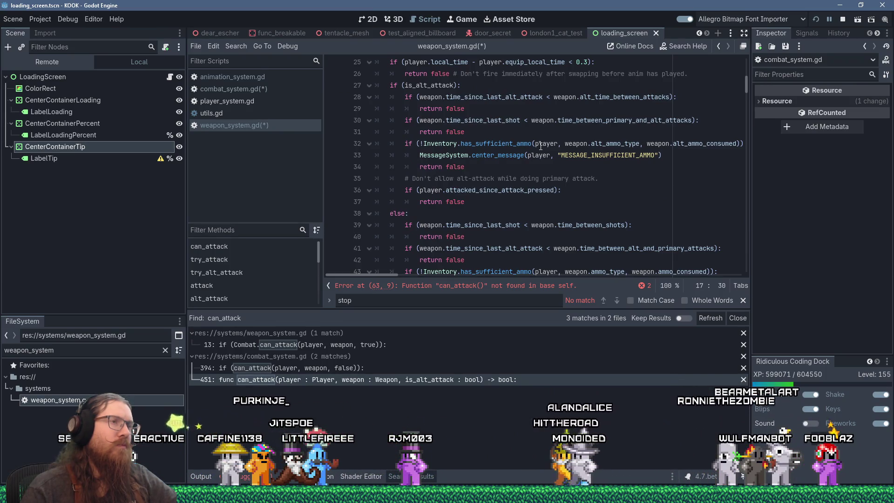
{"action": "scroll", "coordinate": [540, 146], "scroll_direction": "up", "scroll_amount": 1}
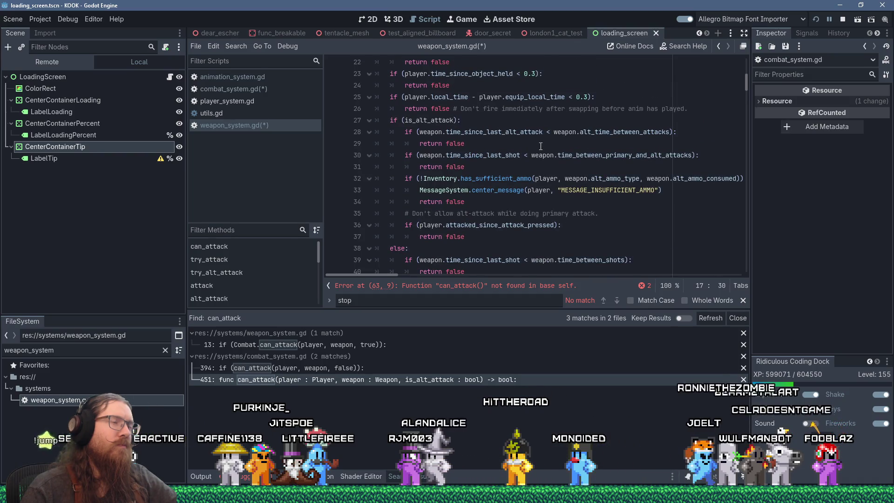
{"action": "scroll", "coordinate": [540, 147], "scroll_direction": "up", "scroll_amount": 5}
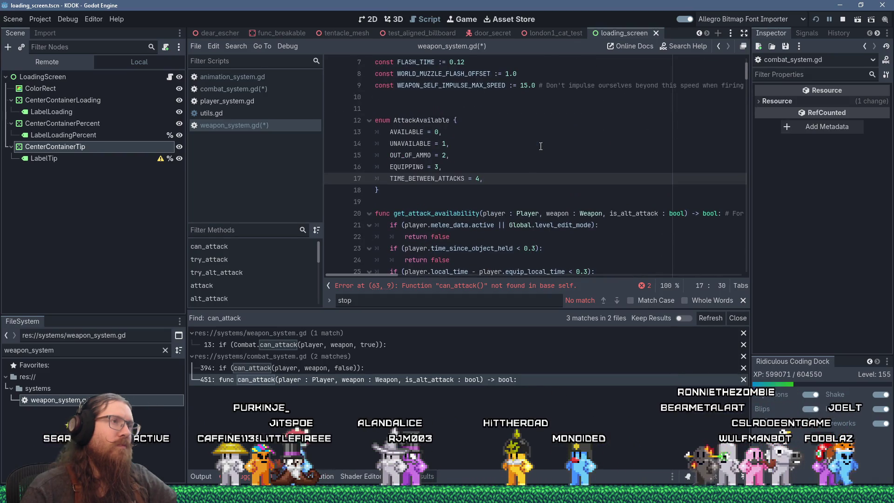
{"action": "scroll", "coordinate": [541, 146], "scroll_direction": "down", "scroll_amount": 2}
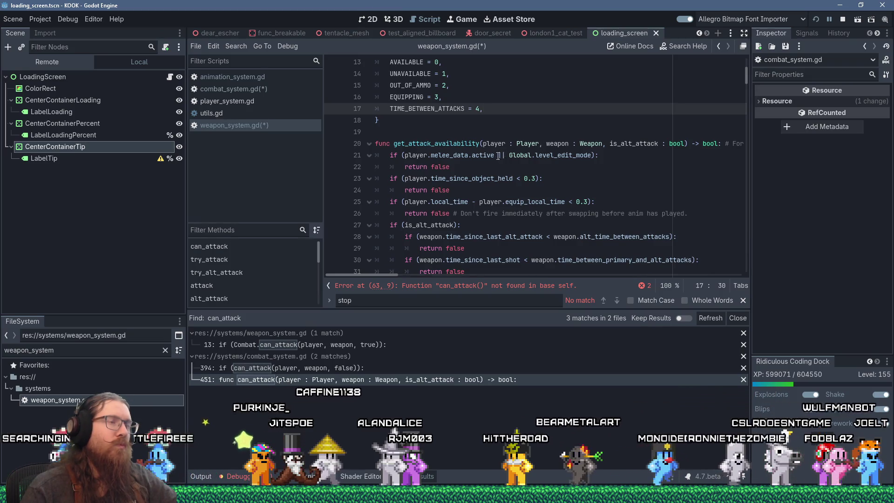
{"action": "scroll", "coordinate": [494, 155], "scroll_direction": "up", "scroll_amount": 2}
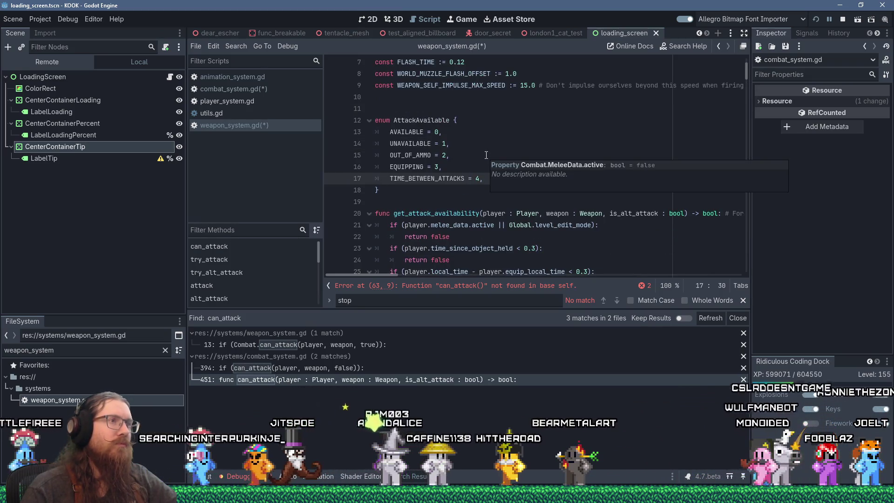
{"action": "scroll", "coordinate": [487, 178], "scroll_direction": "down", "scroll_amount": 1}
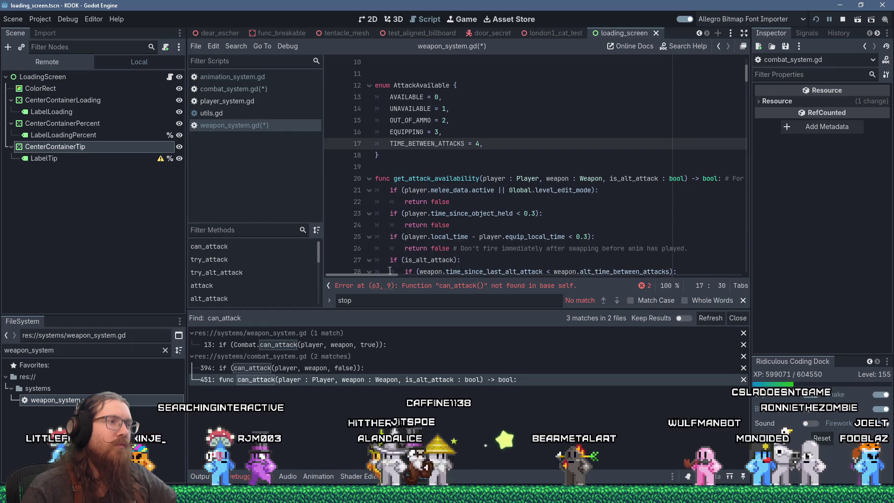
{"action": "scroll", "coordinate": [466, 178], "scroll_direction": "right", "scroll_amount": 5}
{"action": "double_click", "coordinate": [451, 179]}
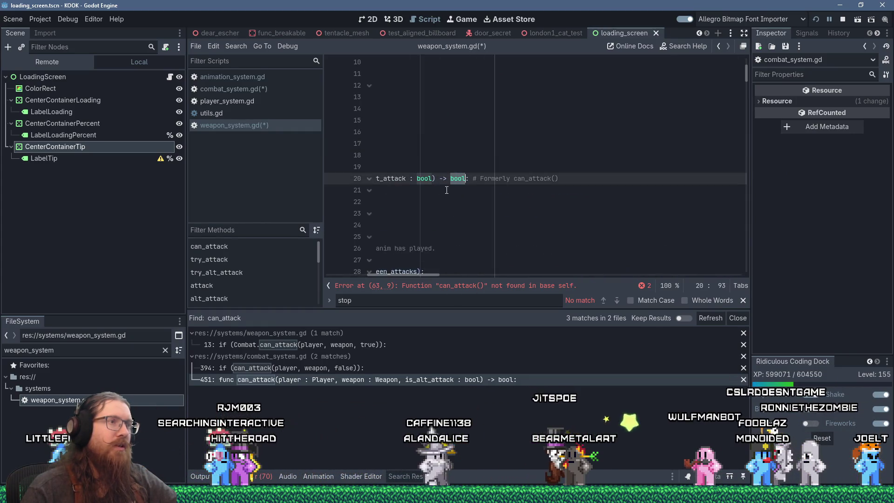
- Change get_attack_availability's return type from bool to AttackAvailable
{"action": "left_click_drag", "start_coordinate": [396, 276], "coordinate": [340, 275]}
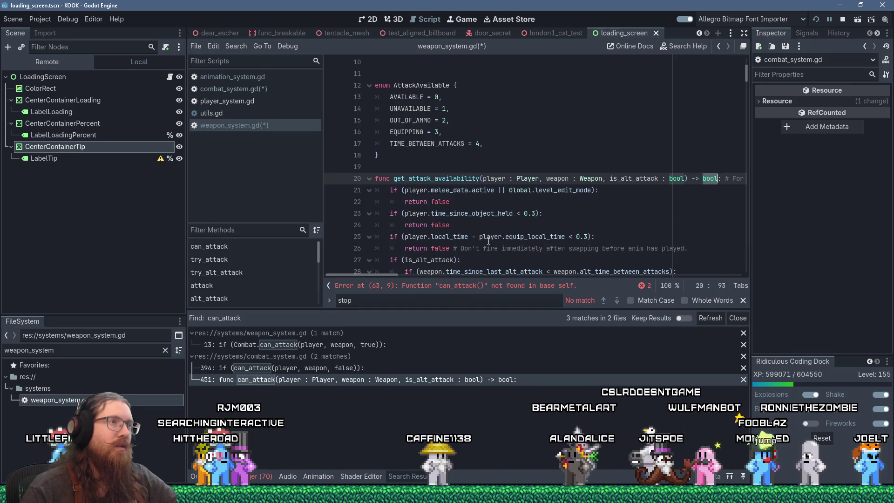
{"action": "type", "text": "AttackAvai"}
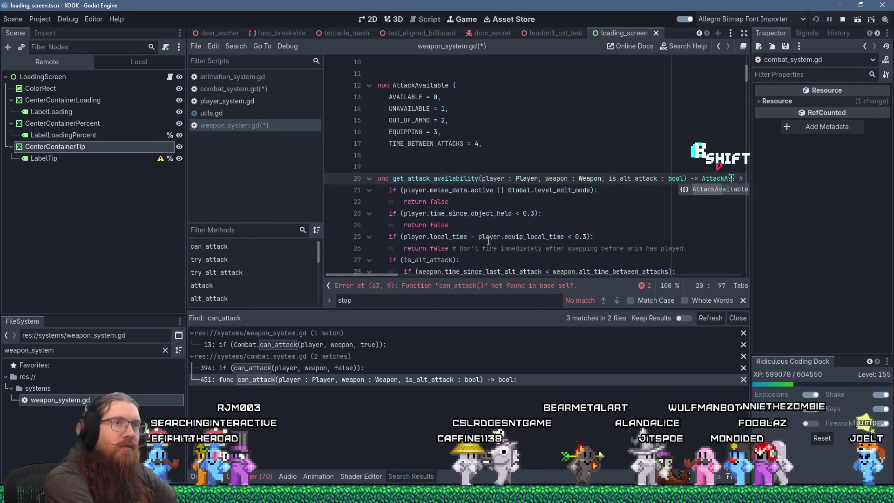
{"action": "key", "text": "Return"}
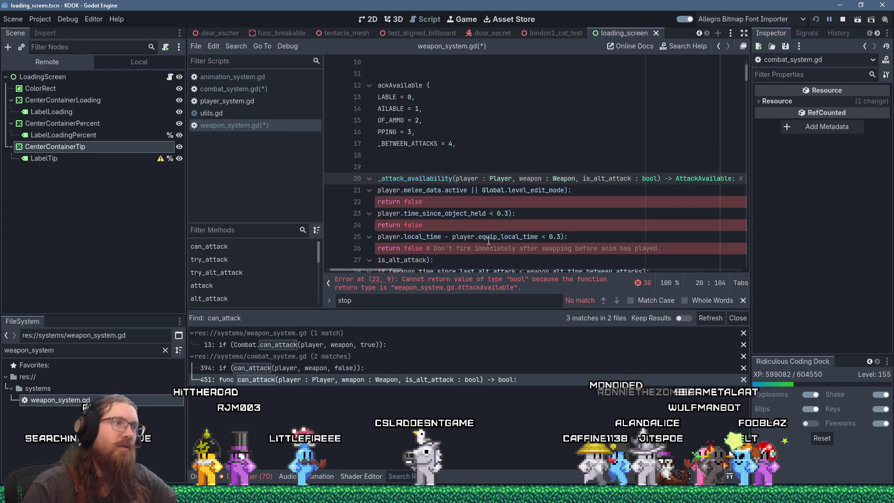
{"action": "left_click_drag", "start_coordinate": [390, 271], "coordinate": [335, 271]}
{"action": "scroll", "coordinate": [430, 220], "scroll_direction": "down", "scroll_amount": 8}
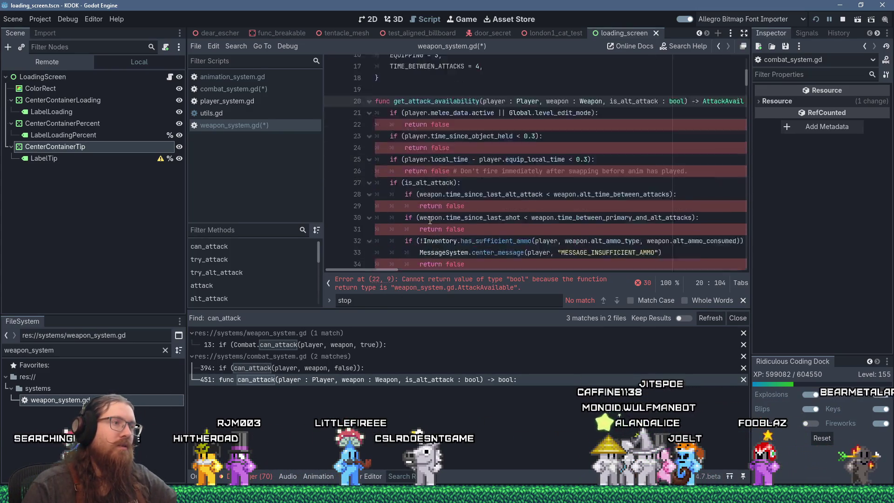
{"action": "scroll", "coordinate": [430, 220], "scroll_direction": "down", "scroll_amount": 6}
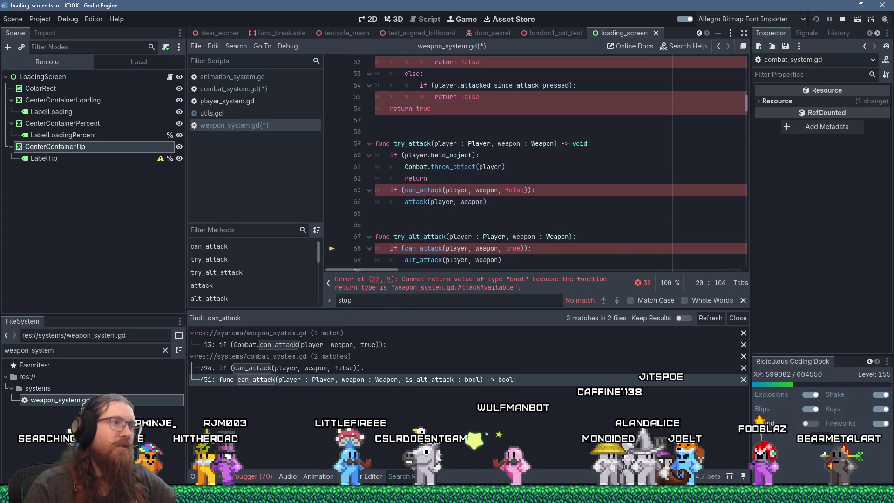
- Copy the get_attack_availability function name
{"action": "left_click", "coordinate": [432, 191]}
{"action": "scroll", "coordinate": [451, 191], "scroll_direction": "up", "scroll_amount": 16}
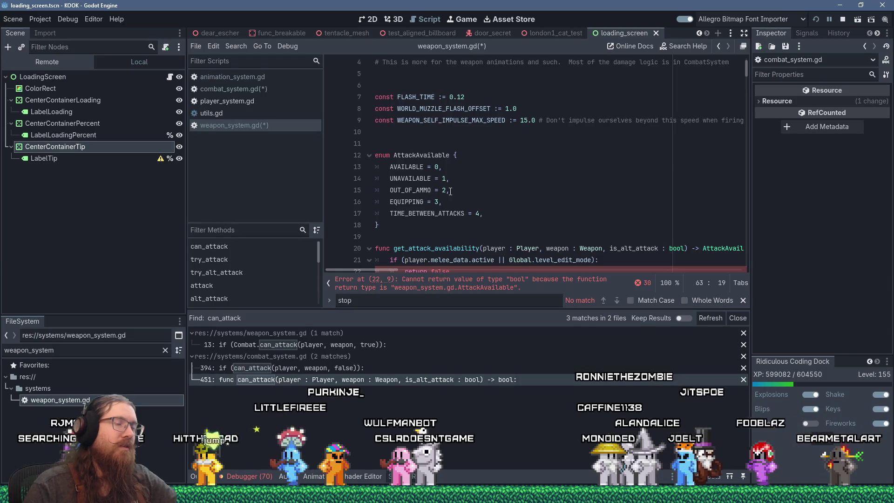
{"action": "left_click", "coordinate": [395, 248]}
{"action": "left_click_drag", "start_coordinate": [431, 248], "coordinate": [479, 248]}
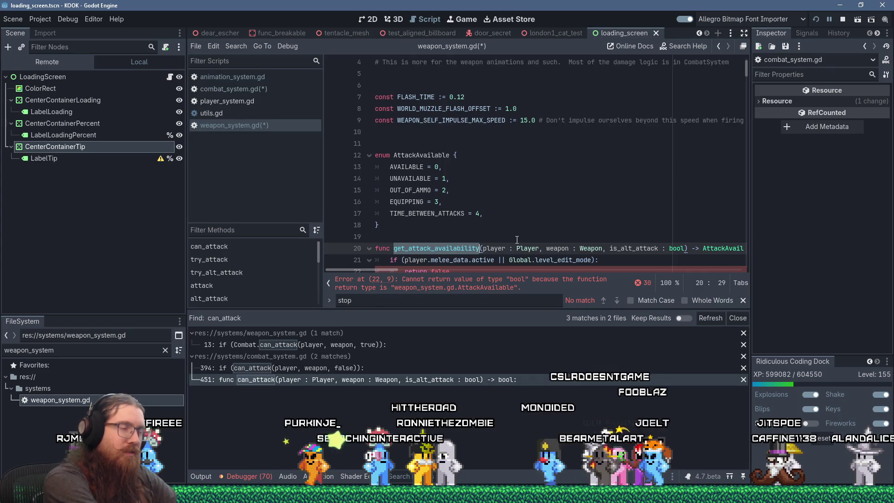
{"action": "right_click", "coordinate": [469, 250]}
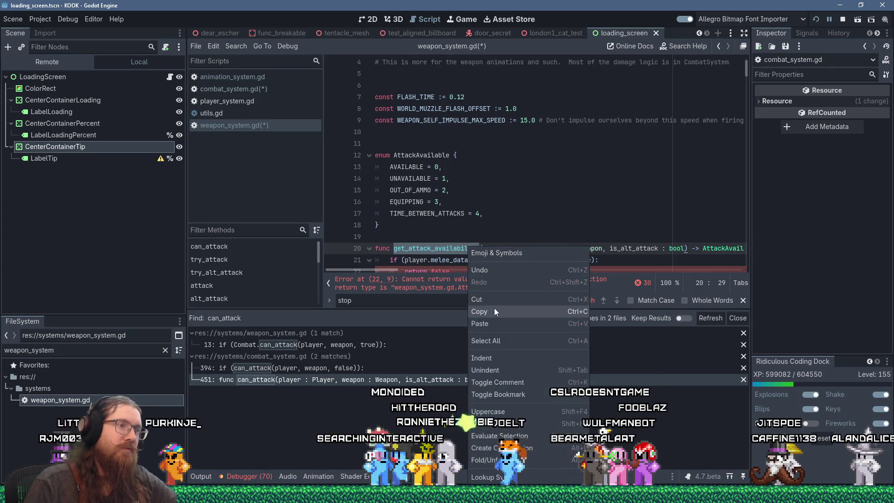
{"action": "left_click", "coordinate": [494, 311]}
{"action": "scroll", "coordinate": [485, 243], "scroll_direction": "down", "scroll_amount": 15}
{"action": "scroll", "coordinate": [486, 243], "scroll_direction": "up", "scroll_amount": 1}
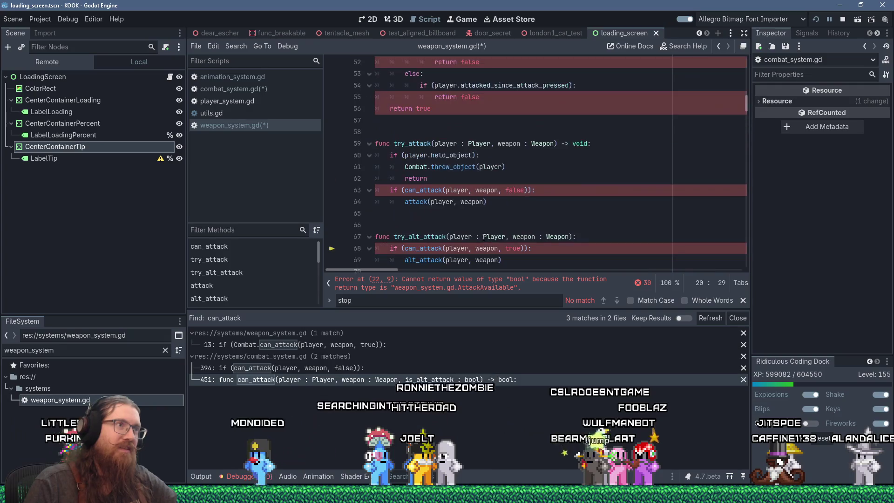
- Replace try_attack's can_attack call with get_attack_availability and cut it from the if condition
{"action": "double_click", "coordinate": [430, 191]}
{"action": "right_click", "coordinate": [431, 191]}
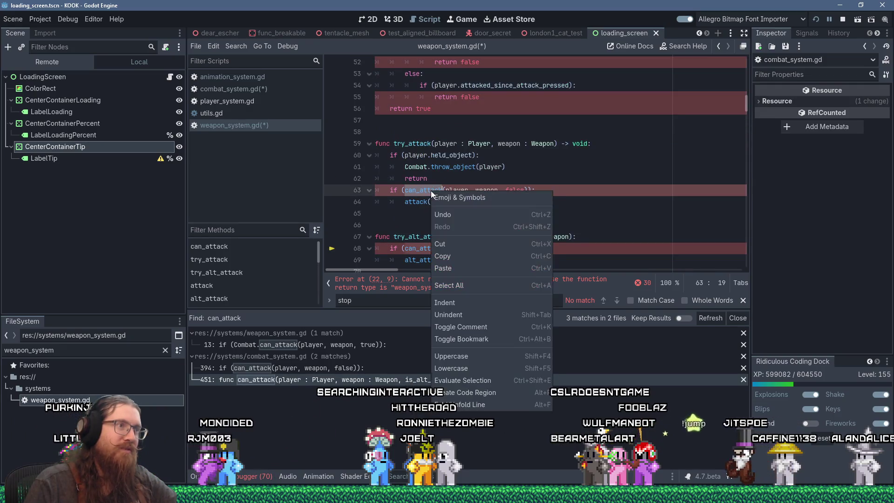
{"action": "left_click", "coordinate": [463, 264]}
{"action": "left_click", "coordinate": [579, 190]}
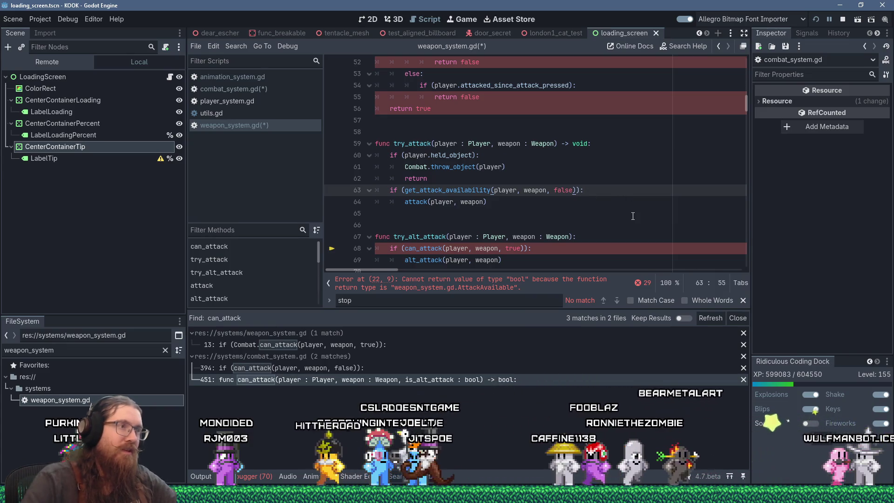
{"action": "type", "text": "=="}
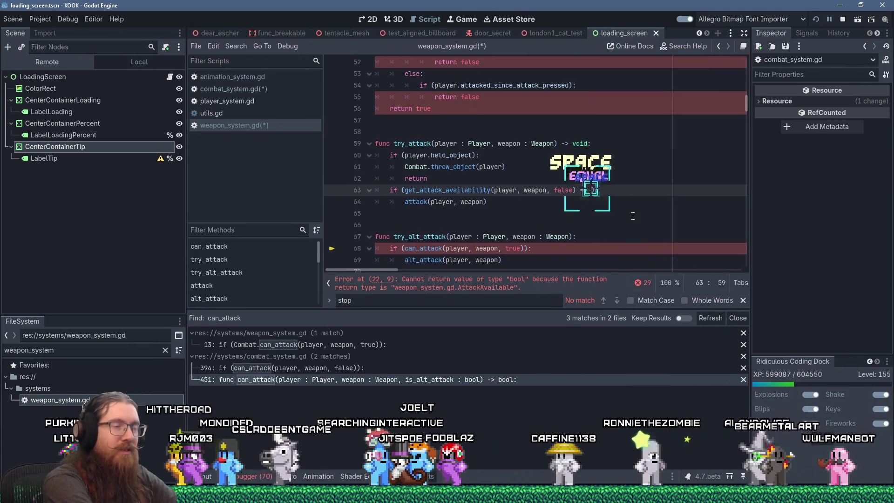
{"action": "key", "text": "Escape"}
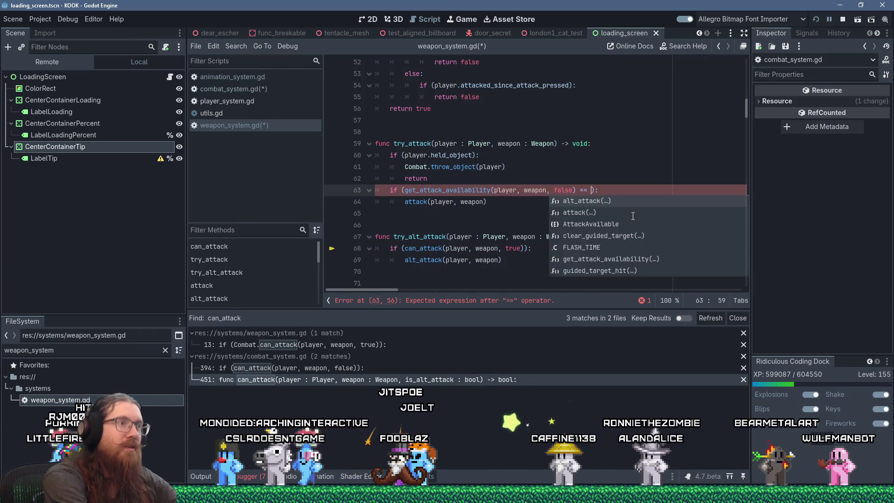
{"action": "key", "text": "Home"}
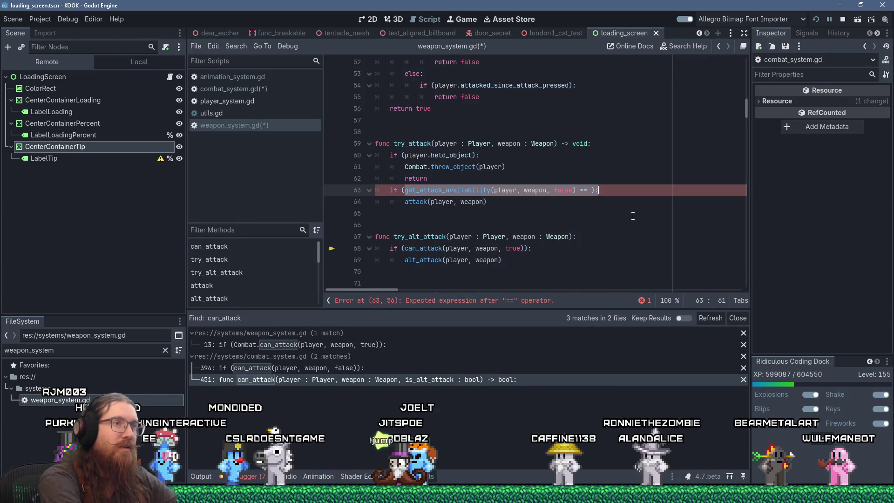
{"action": "key", "text": "shift+Delete"}
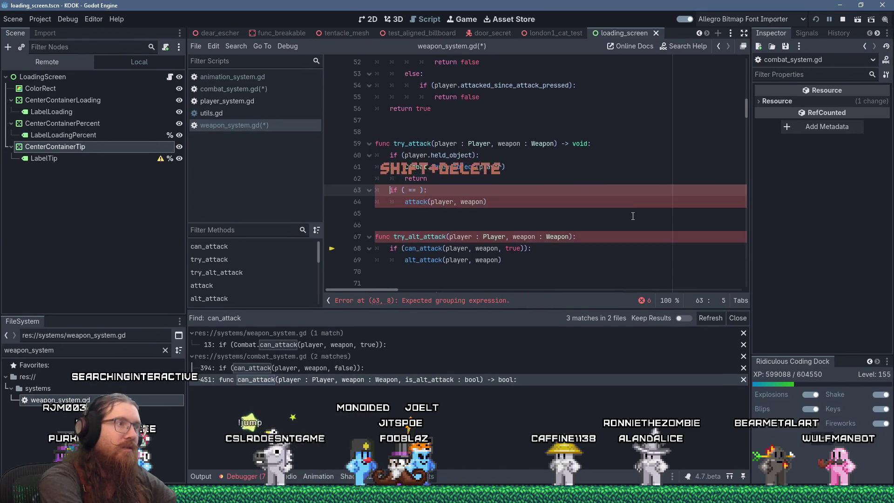
- Store the call in a new 'var attack_availability :=' line above the if
{"action": "key", "text": "Return"}
{"action": "type", "text": "var Att"}
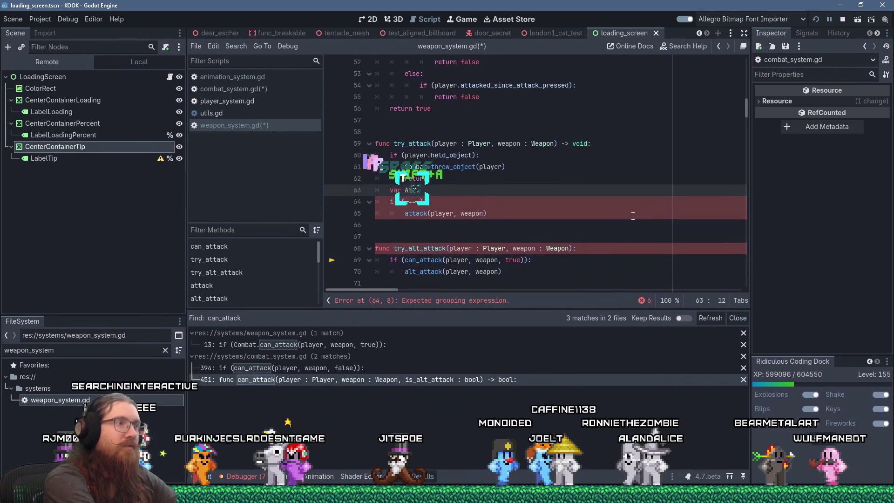
{"action": "type", "text": "aack_availab"}
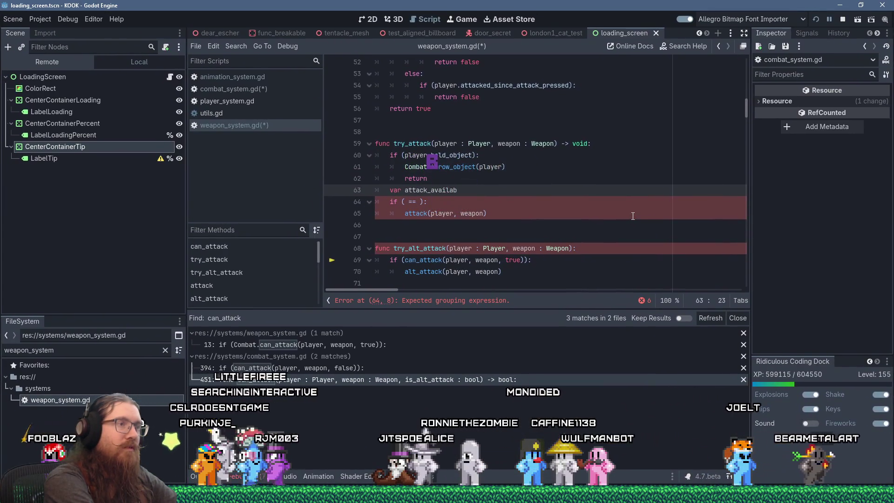
{"action": "type", "text": "ity :="}
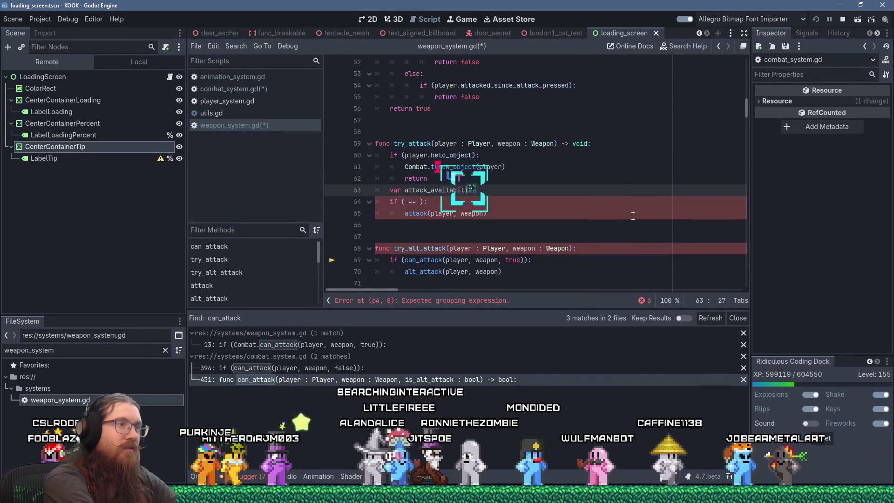
{"action": "key", "text": "ctrl+v"}
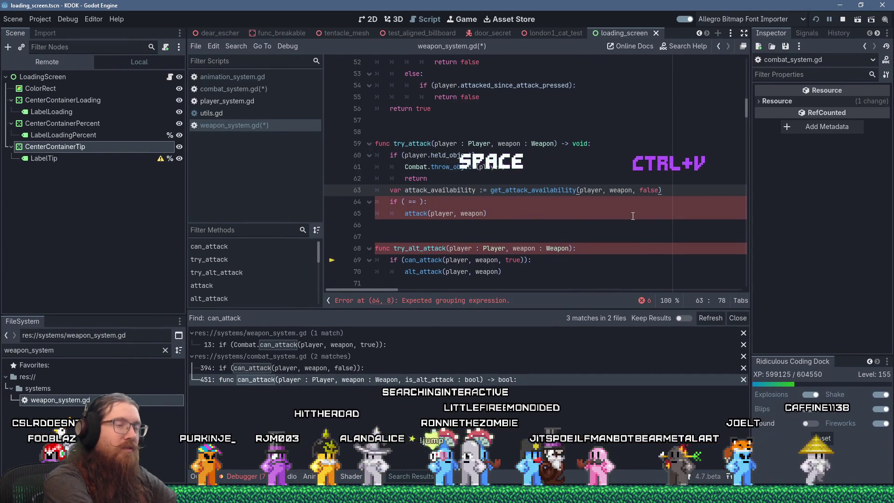
{"action": "key", "text": "Down"}
{"action": "key", "text": "Down"}
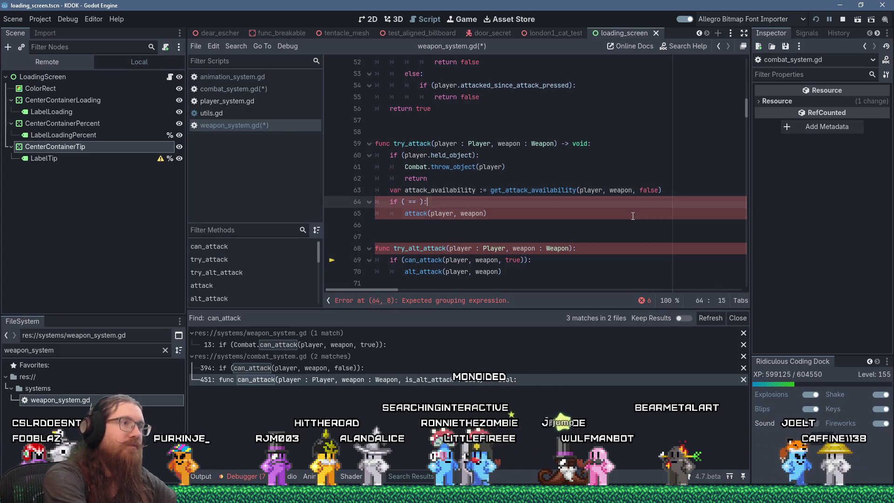
{"action": "key", "text": "Up"}
{"action": "key", "text": "Up"}
{"action": "key", "text": "Down"}
- Make the if condition 'attack_availability == AttackAvailable.AVAILABLE'
{"action": "type", "text": "attack_a"}
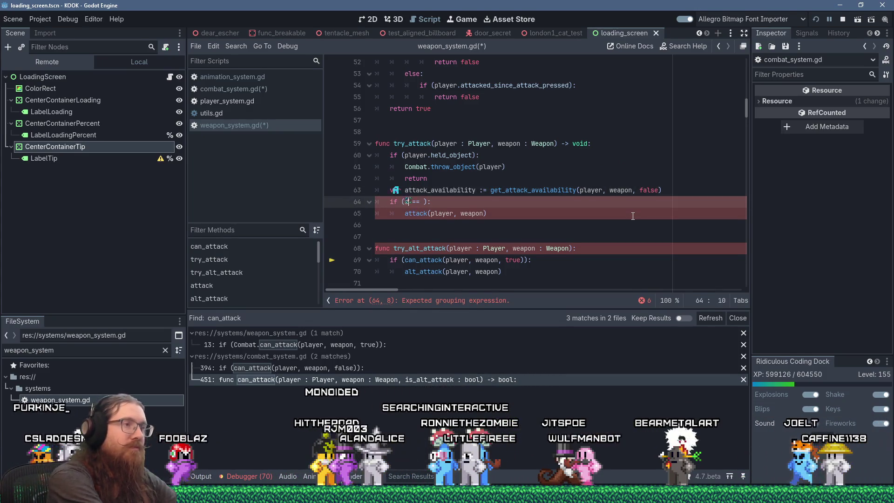
{"action": "key", "text": "Return"}
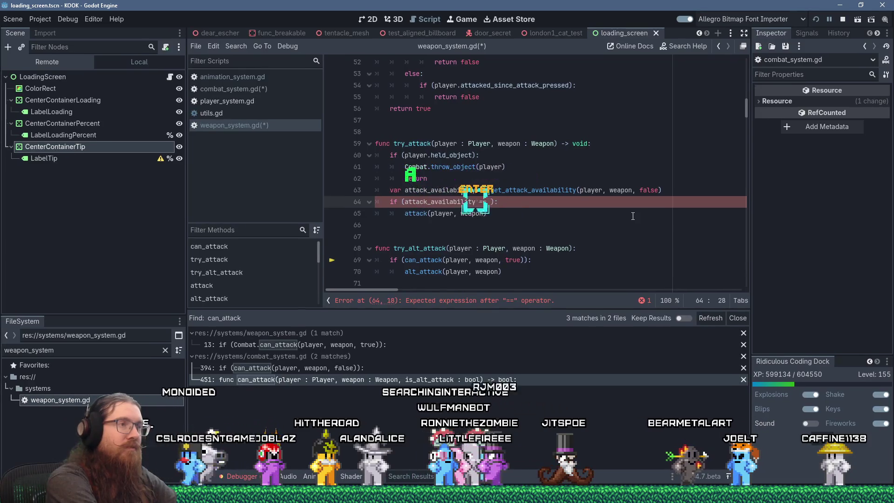
{"action": "key", "text": "End"}
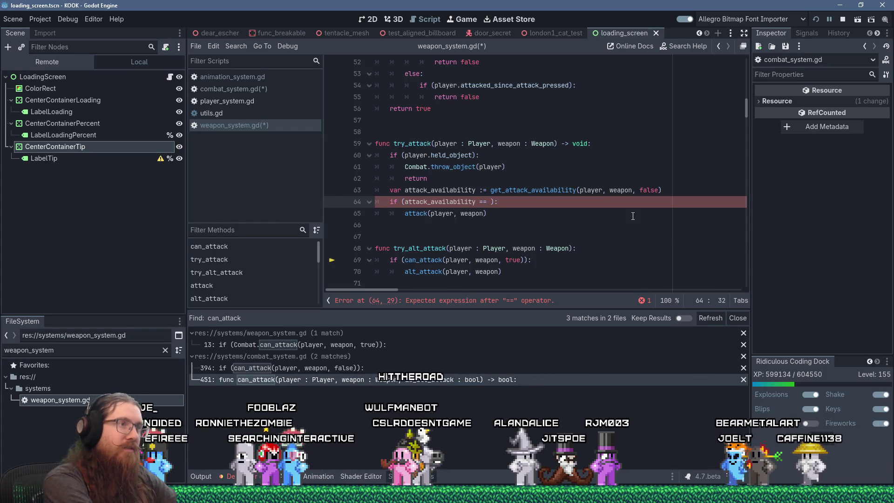
{"action": "type", "text": "Attack"}
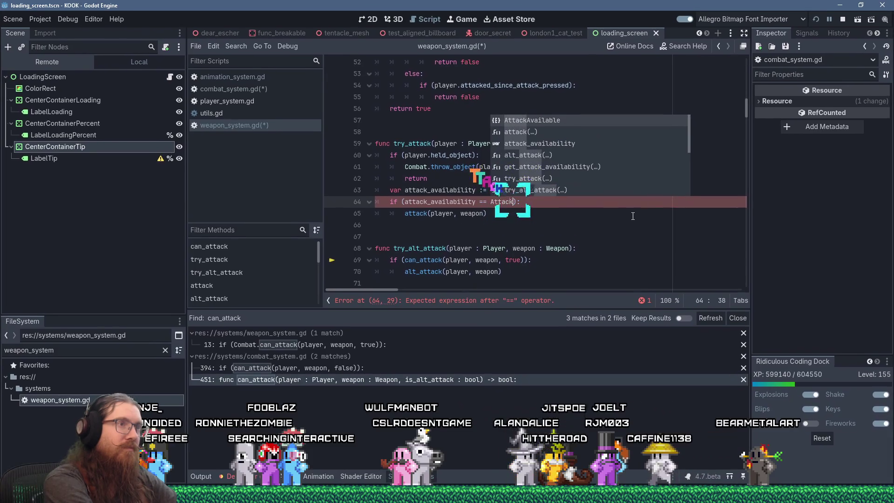
{"action": "key", "text": "Return"}
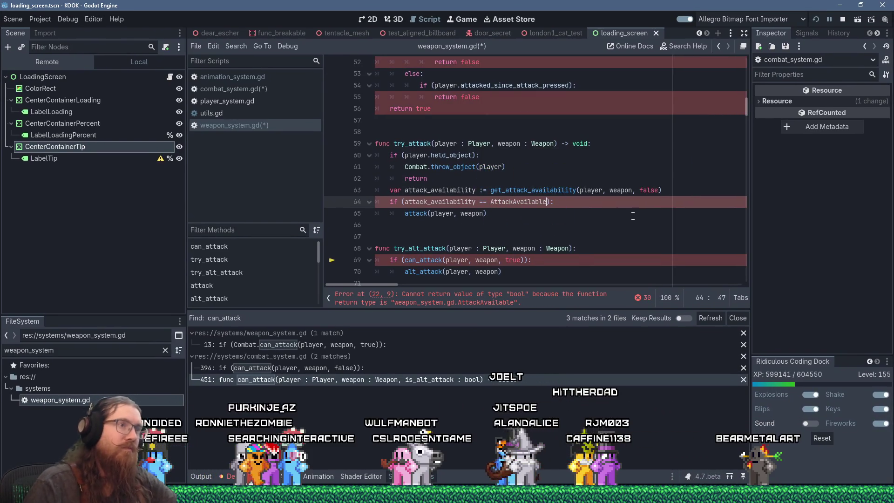
{"action": "type", "text": ".AVAILABLE"}
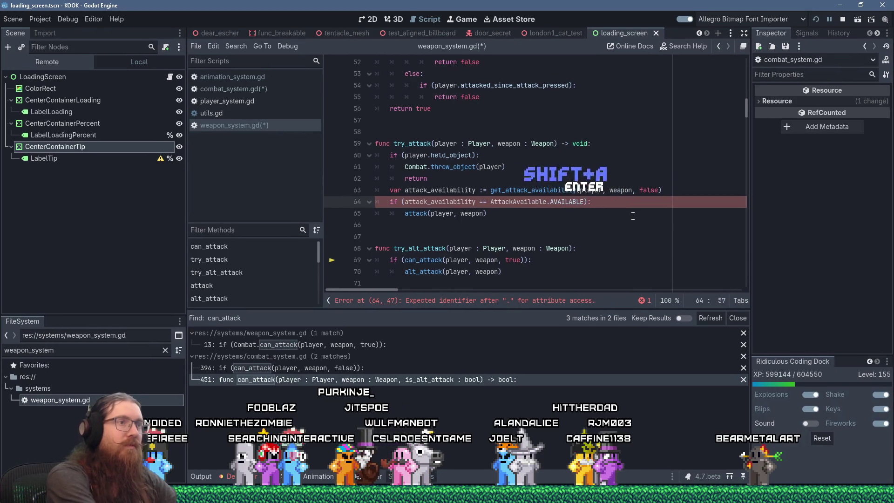
{"action": "key", "text": "Return"}
{"action": "key", "text": "End"}
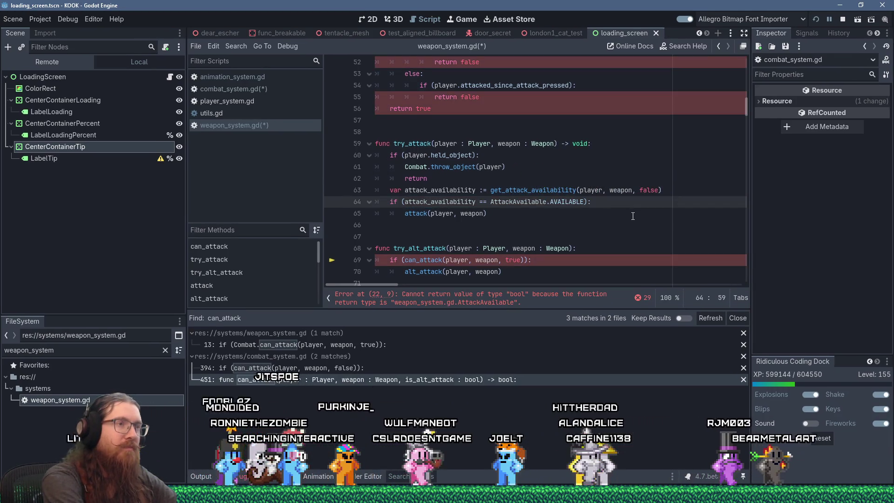
{"action": "key", "text": "Down"}
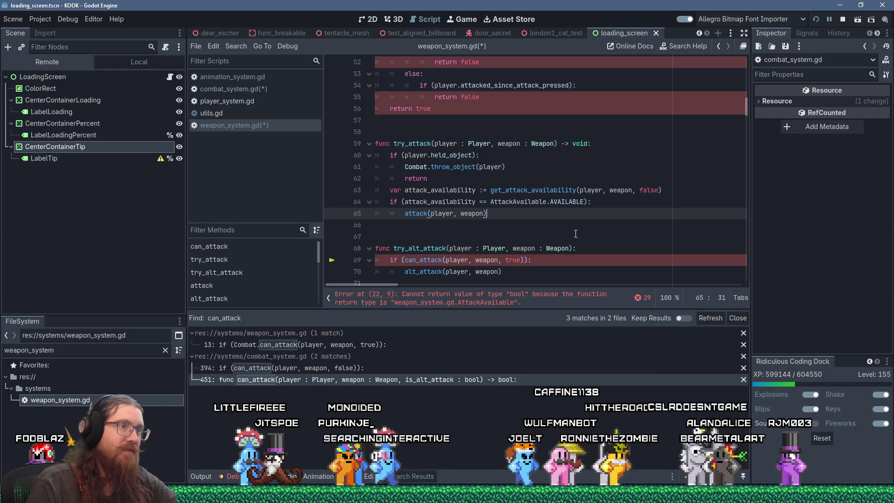
- Move try_alt_attack's can_attack(player, weapon, true) call into a new 'var attack_availability :=' line
{"action": "scroll", "coordinate": [573, 234], "scroll_direction": "down", "scroll_amount": 1}
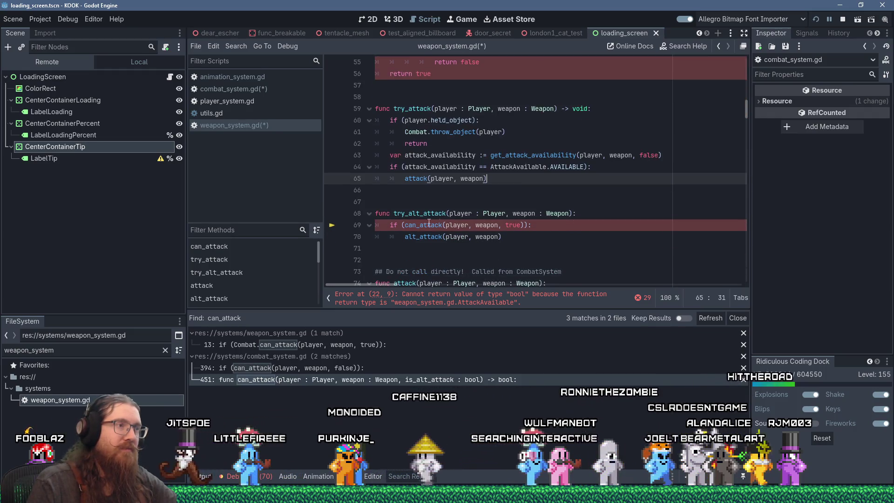
{"action": "left_click", "coordinate": [531, 227]}
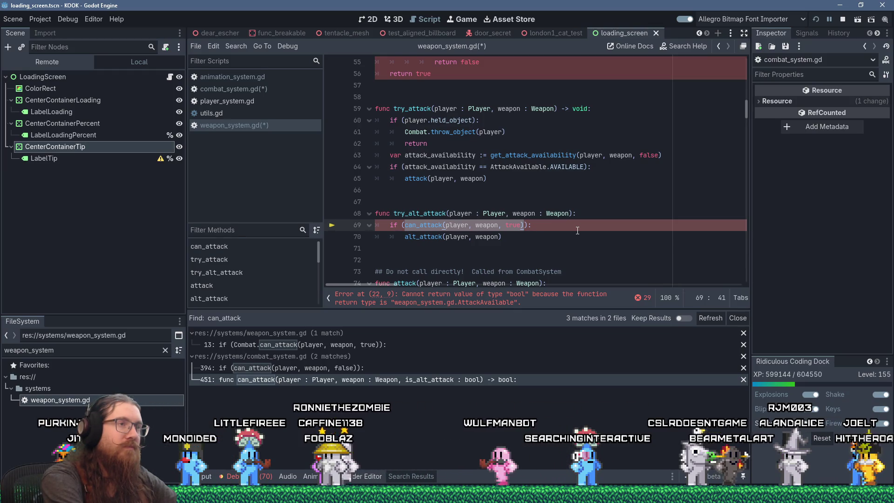
{"action": "key", "text": "shift+Delete"}
{"action": "key", "text": "ctrl+shift+Return"}
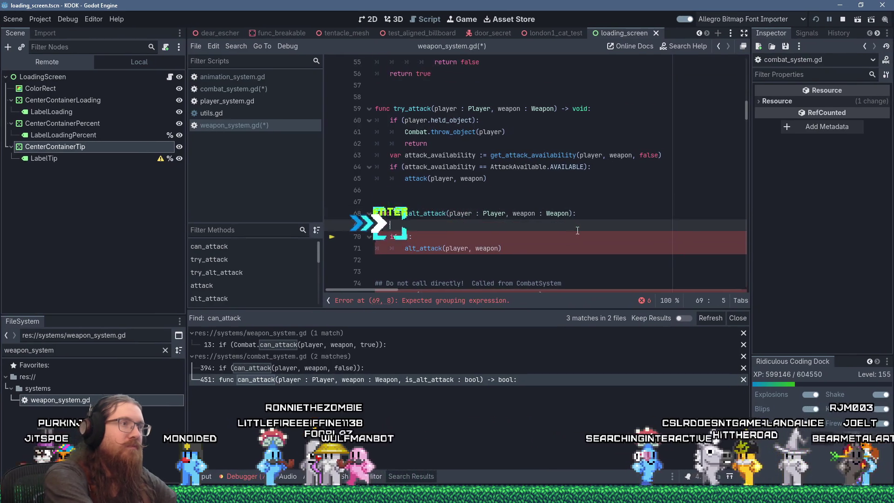
{"action": "type", "text": "var attack"}
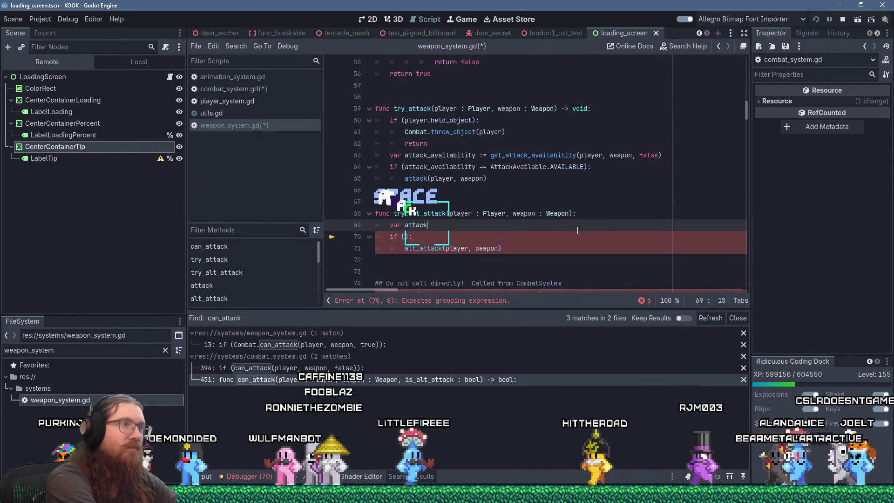
{"action": "type", "text": "_availabi"}
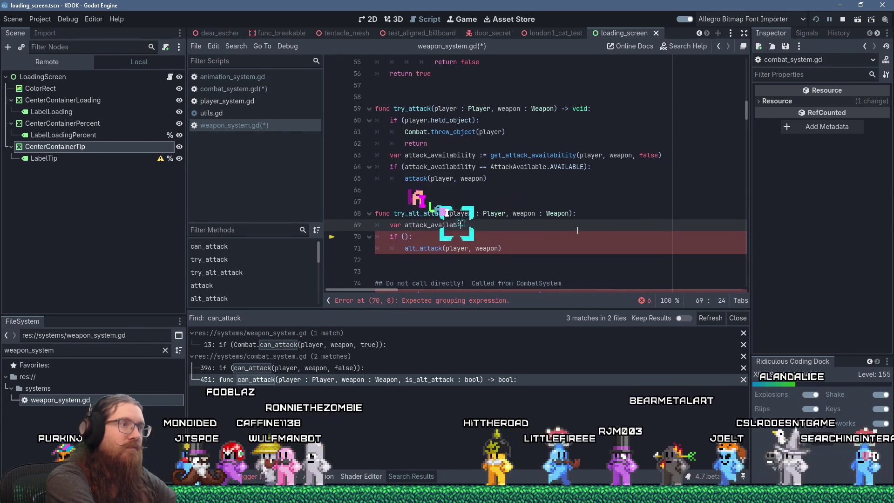
{"action": "type", "text": "lity :="}
{"action": "key", "text": "ctrl+v"}
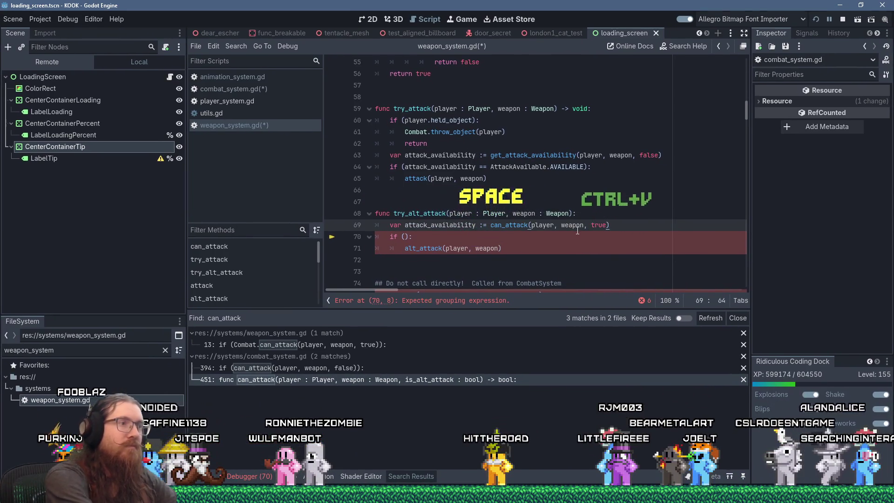
- Make the condition 'attack_availability == AttackAvailable.AVAILABLE' and jump to the reported error
{"action": "key", "text": "Down"}
{"action": "key", "text": "Left"}
{"action": "key", "text": "Left"}
{"action": "type", "text": "atta"}
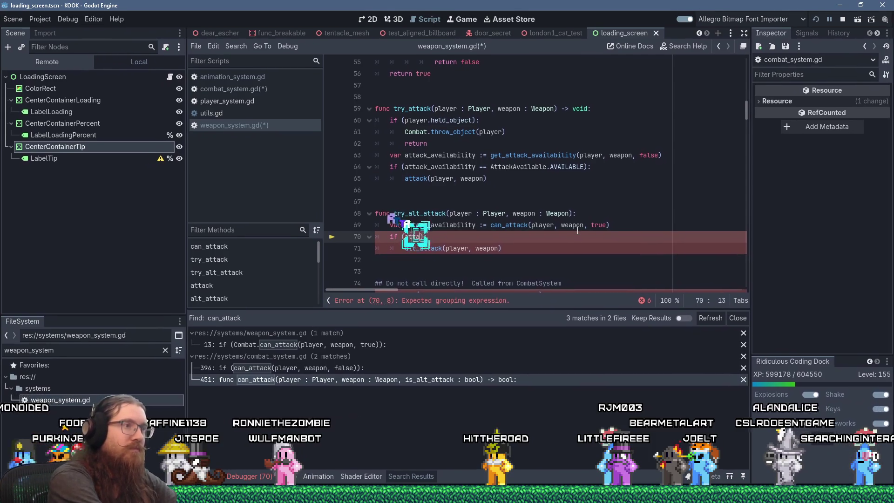
{"action": "type", "text": "vailability "}
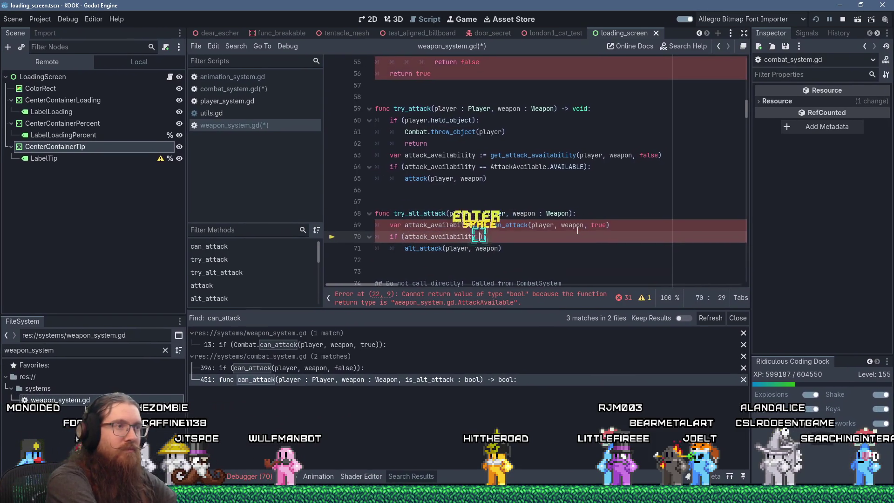
{"action": "type", "text": "Attack"}
{"action": "key", "text": "Return"}
{"action": "type", "text": ".AVAIL"}
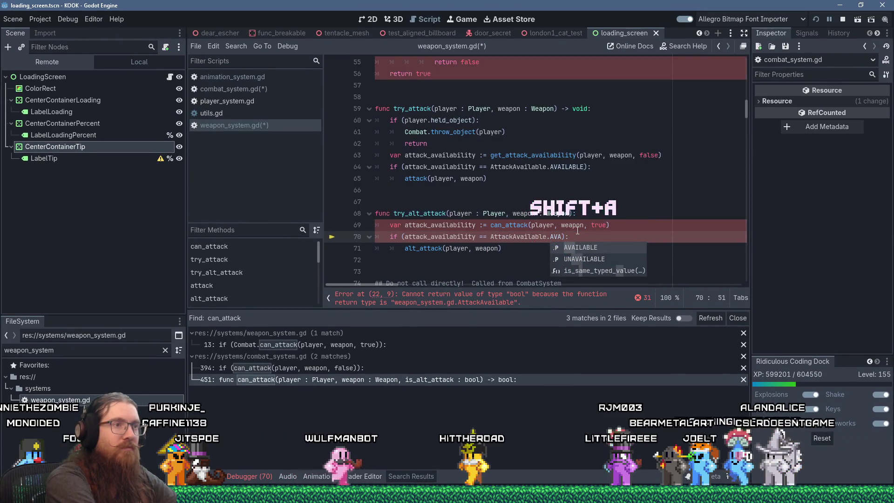
{"action": "type", "text": "ABLE"}
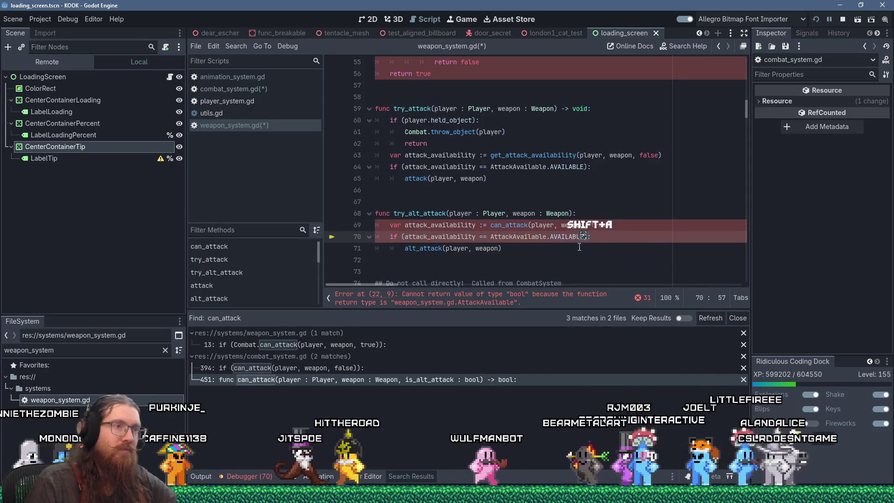
{"action": "left_click", "coordinate": [567, 252]}
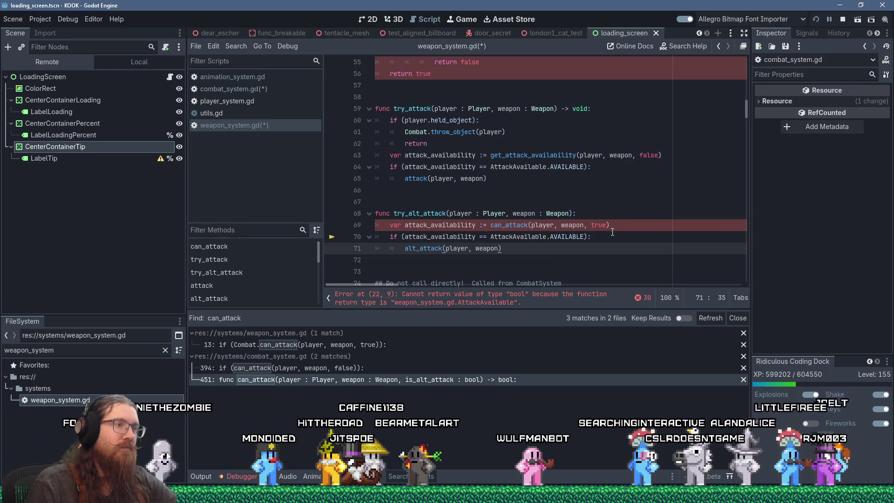
{"action": "left_click", "coordinate": [559, 294]}
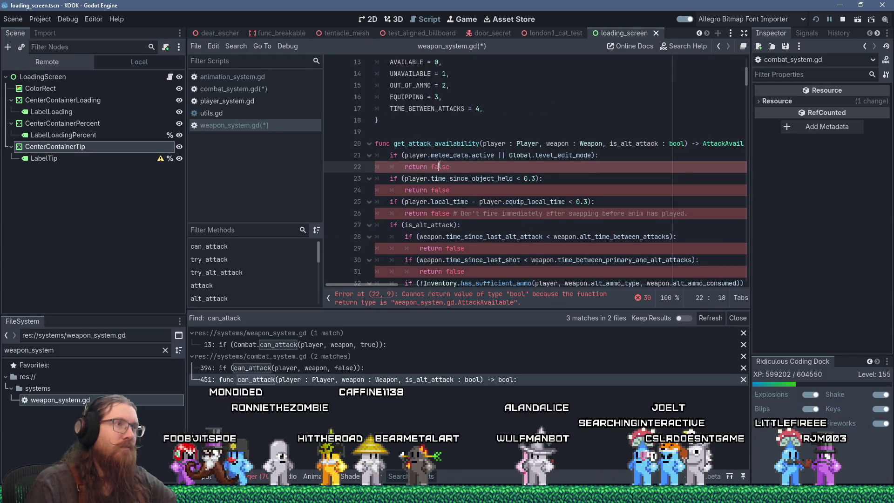
- Make the early exits on lines 22 and 24 return AttackAvailable.UNAVAILABLE instead of false
{"action": "scroll", "coordinate": [499, 190], "scroll_direction": "up", "scroll_amount": 2}
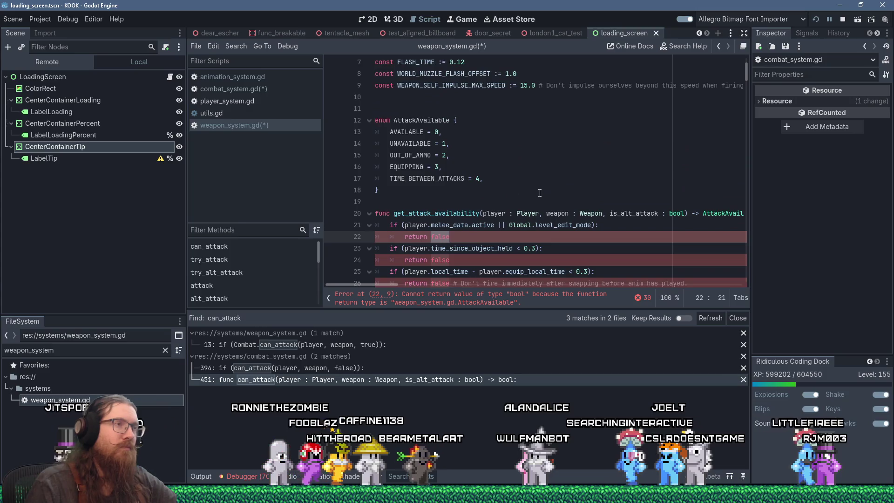
{"action": "type", "text": "AttackA"}
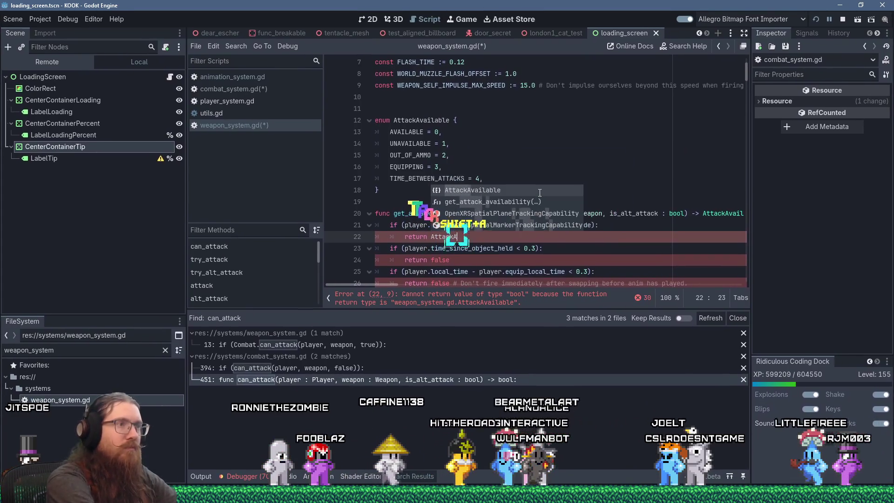
{"action": "key", "text": "Return"}
{"action": "type", "text": ".UNAVAILABLE"}
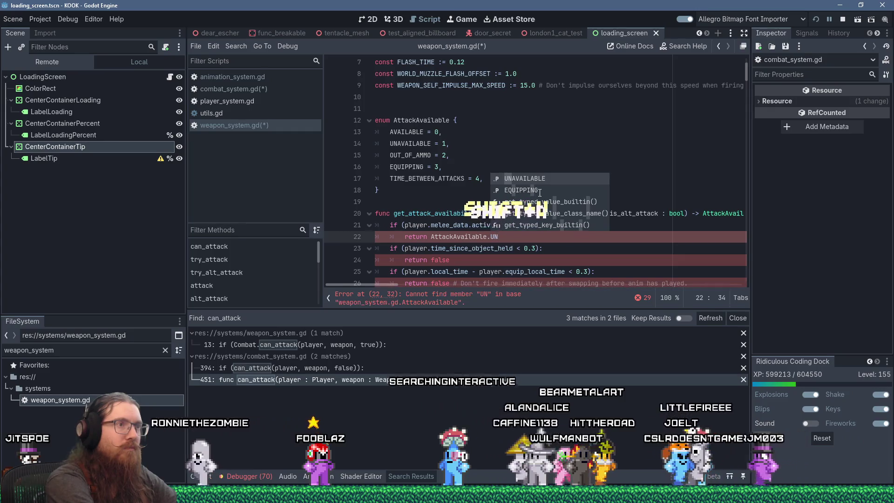
{"action": "key", "text": "Return"}
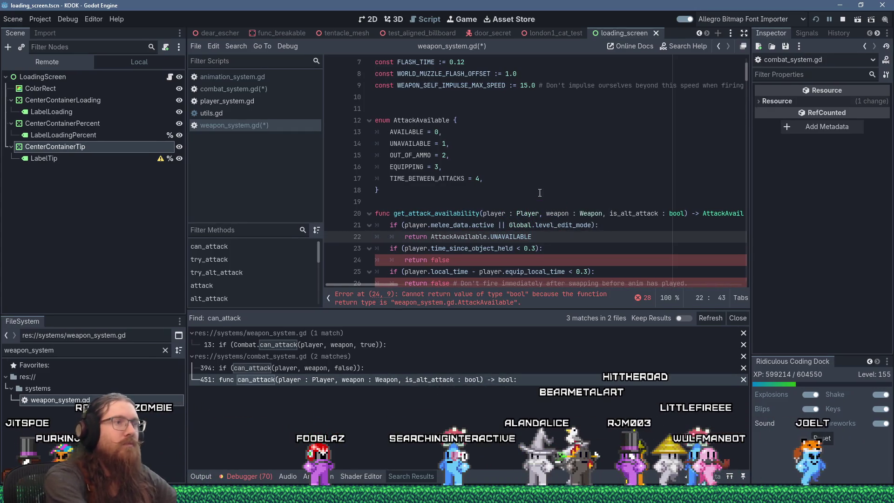
{"action": "key", "text": "shift+Home"}
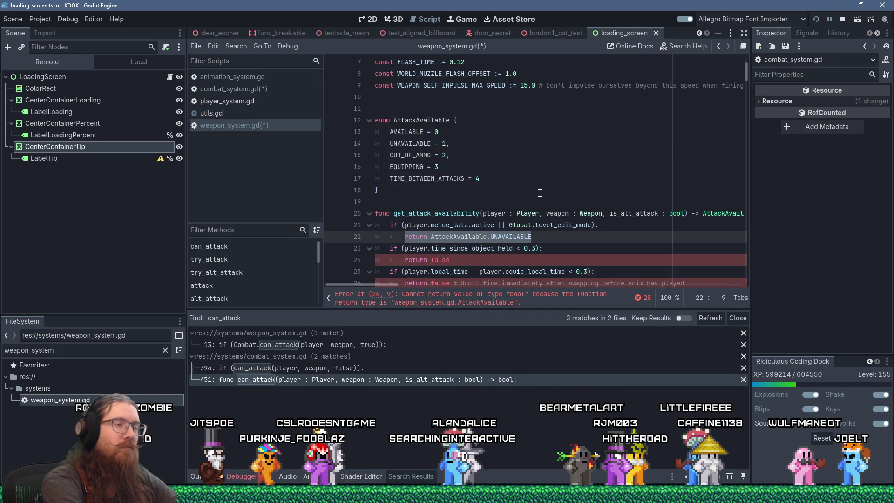
{"action": "key", "text": "Down"}
{"action": "key", "text": "Down"}
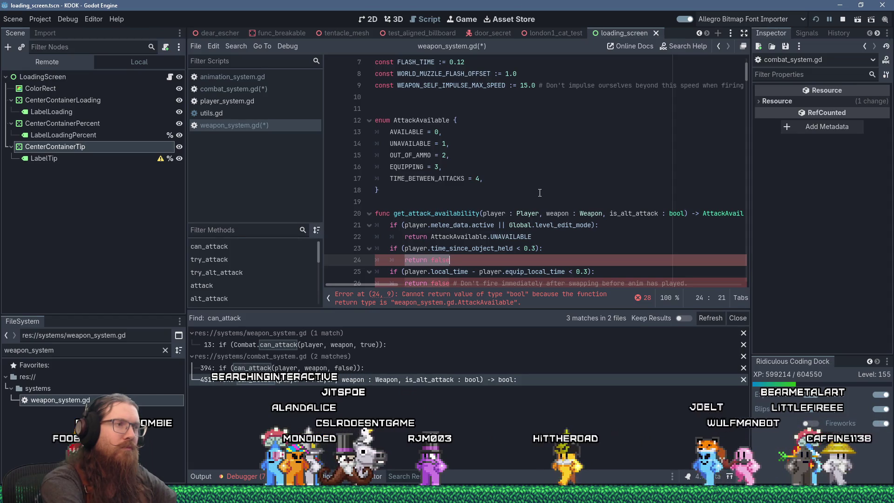
{"action": "type", "text": "AttackAvailable.UNAVAILABLE"}
{"action": "key", "text": "Down"}
{"action": "key", "text": "Down"}
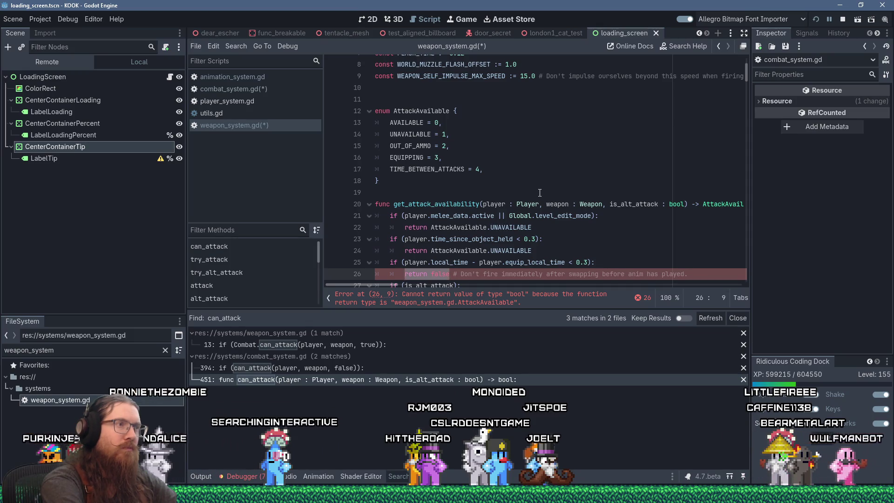
- Make line 26, right after a weapon swap, return AttackAvailable.EQUIPPING
{"action": "type", "text": "AttackAvailable.UNAVAILABLE"}
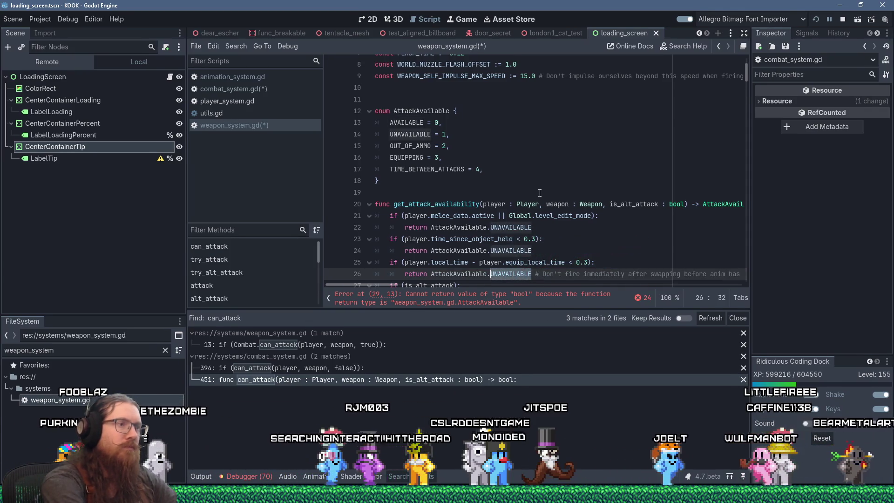
{"action": "type", "text": "EQUIPPING"}
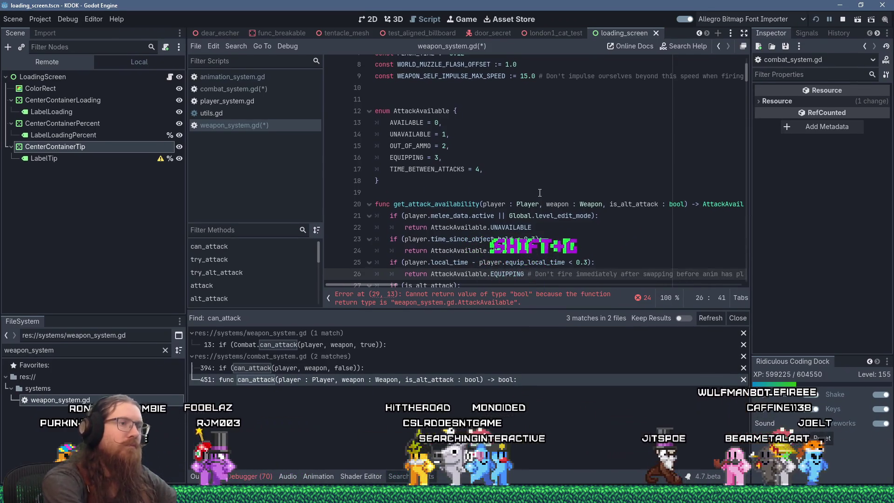
{"action": "key", "text": "Down"}
{"action": "key", "text": "Down"}
{"action": "scroll", "coordinate": [540, 193], "scroll_direction": "down", "scroll_amount": 1}
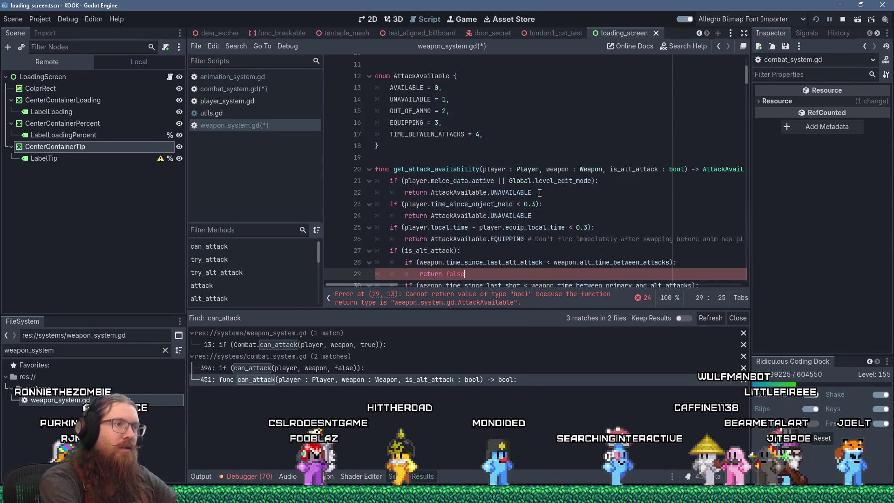
{"action": "key", "text": "Up"}
{"action": "key", "text": "Up"}
{"action": "key", "text": "Up"}
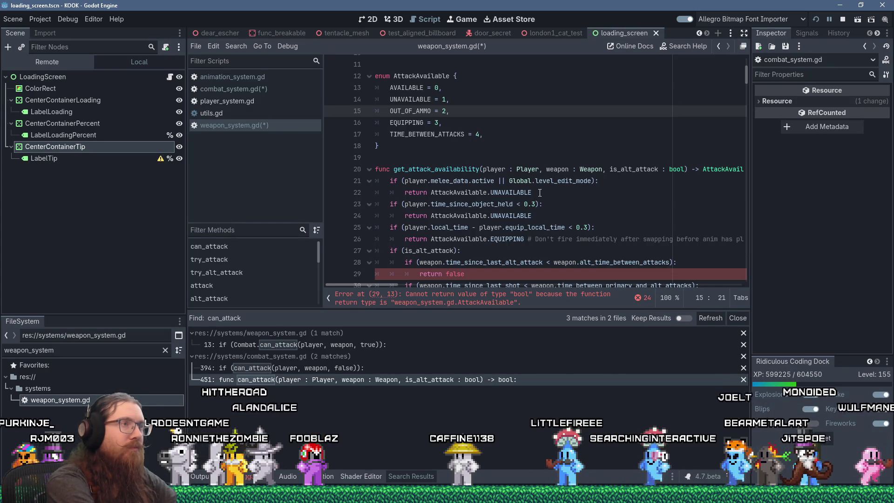
- Comment the EQUIPPING entry: 'Not really doing anything special with these, but might be useful later.'
{"action": "key", "text": "Down"}
{"action": "type", "text": "# "}
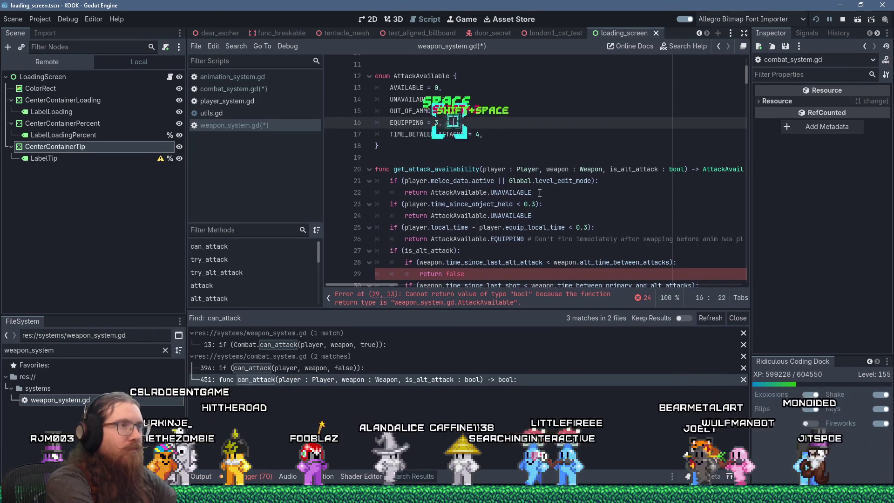
{"action": "type", "text": "Not really doing anythin"}
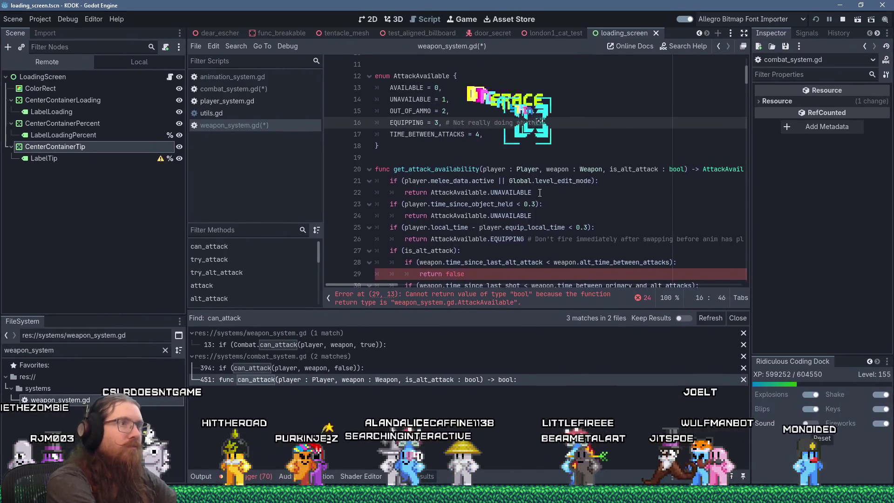
{"action": "type", "text": "g special with these"}
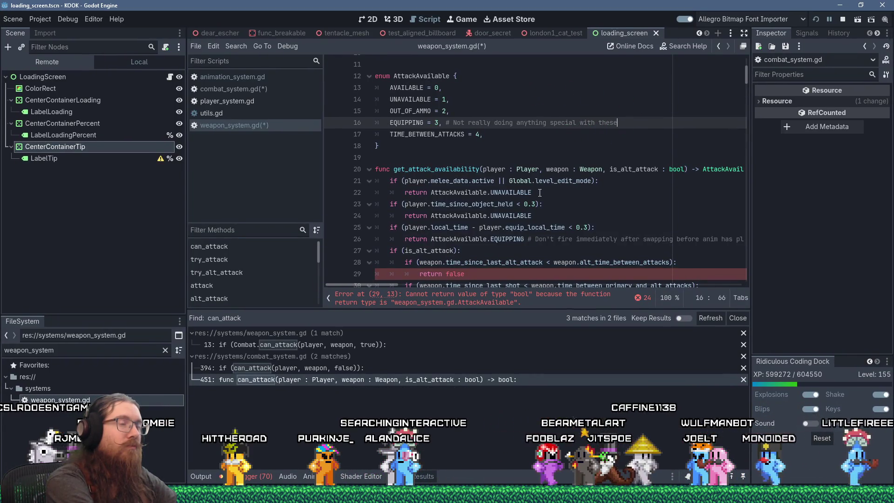
{"action": "type", "text": ","}
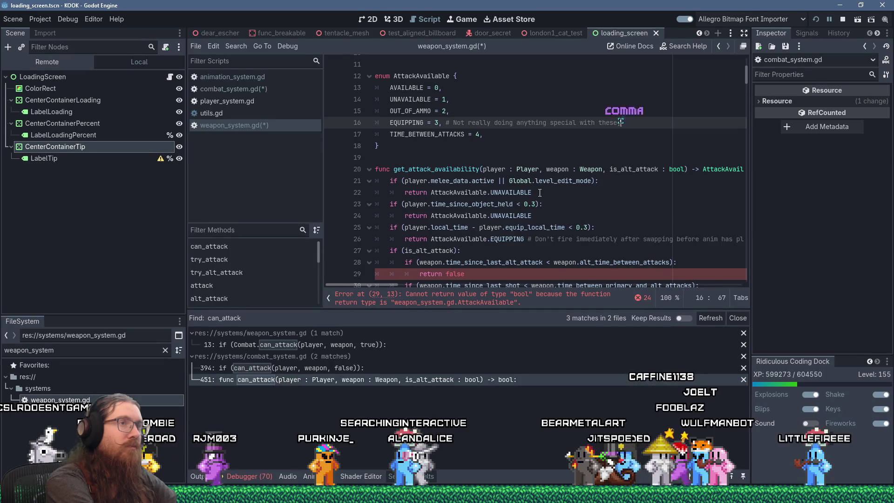
{"action": "type", "text": " but might"}
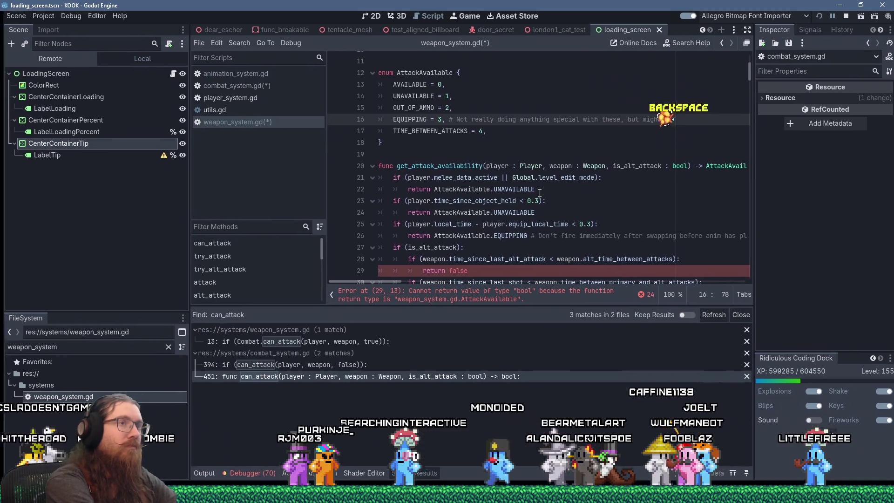
{"action": "type", "text": " be useful later."}
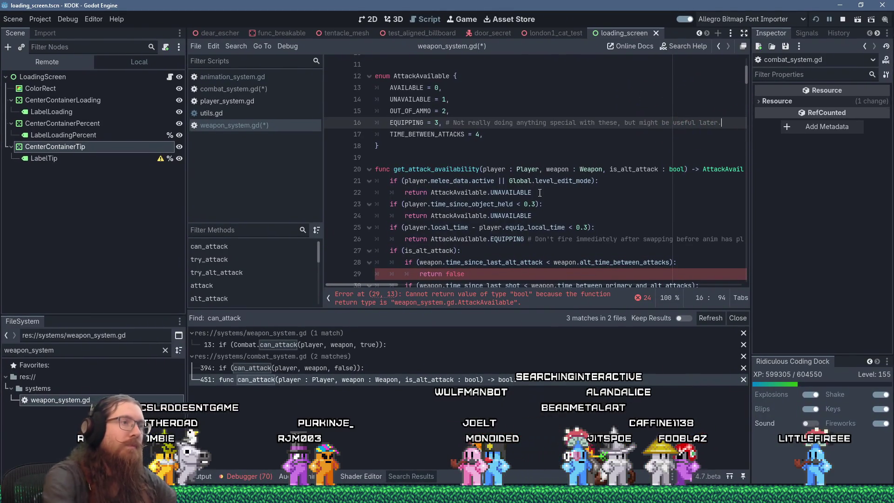
{"action": "scroll", "coordinate": [433, 247], "scroll_direction": "down", "scroll_amount": 2}
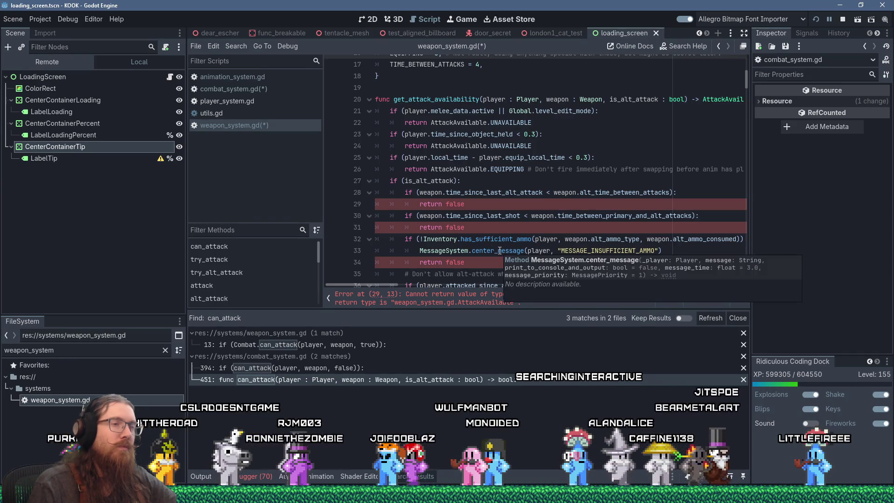
- Replace 'return false' on lines 29 and 31 with AttackAvailable.TIME_BETWEEN_ATTACKS
{"action": "left_click", "coordinate": [421, 204]}
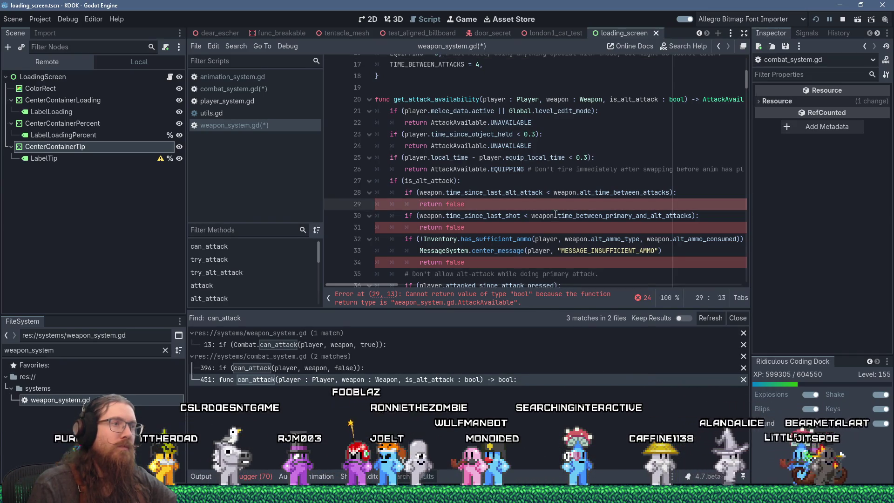
{"action": "double_click", "coordinate": [455, 204]}
{"action": "type", "text": "AttackAv"}
{"action": "key", "text": "Return"}
{"action": "type", "text": ".TIME_BE"}
{"action": "key", "text": "Return"}
{"action": "key", "text": "shift+Home"}
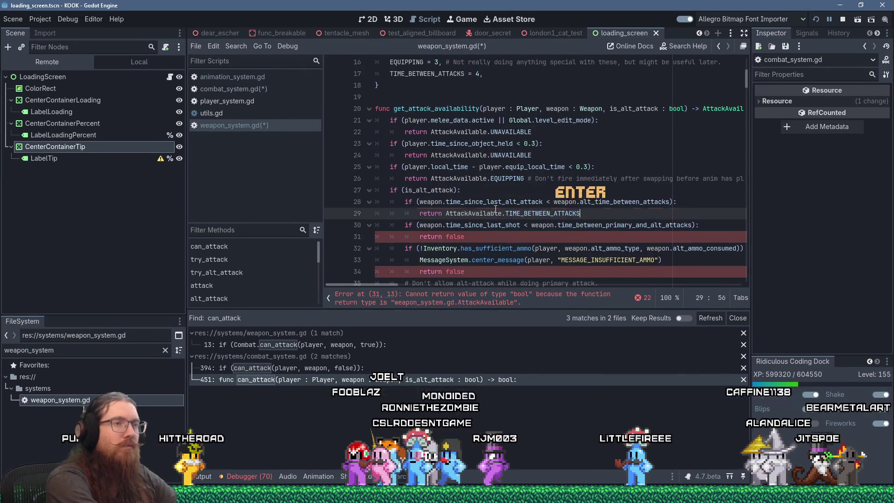
{"action": "key", "text": "Down"}
{"action": "key", "text": "Down"}
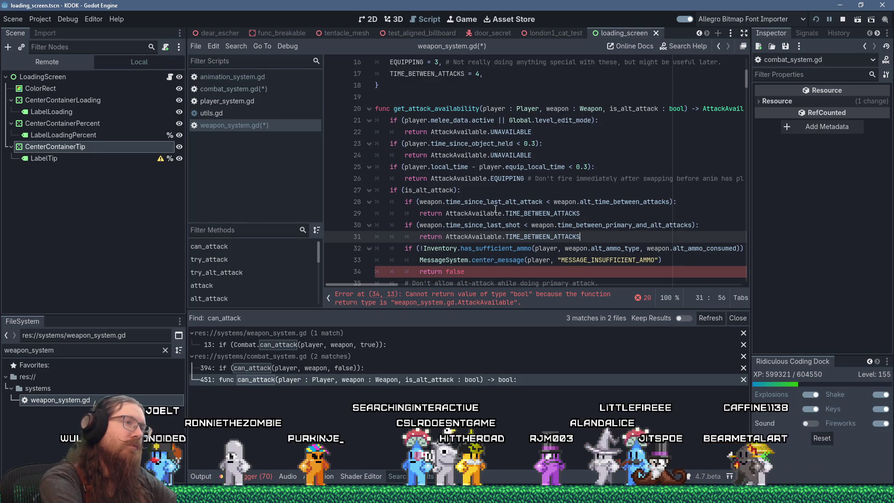
{"action": "key", "text": "Down"}
{"action": "key", "text": "Down"}
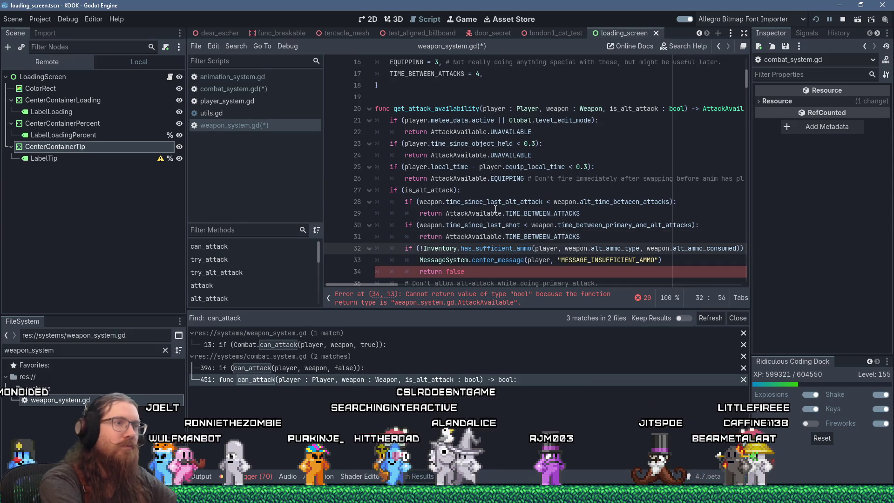
{"action": "key", "text": "Down"}
{"action": "key", "text": "Down"}
{"action": "key", "text": "Down"}
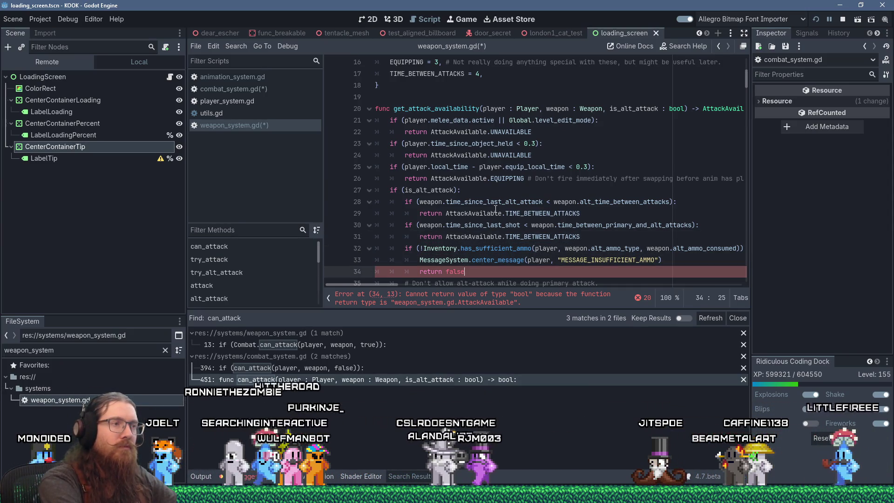
{"action": "key", "text": "Up"}
{"action": "key", "text": "Up"}
{"action": "key", "text": "Up"}
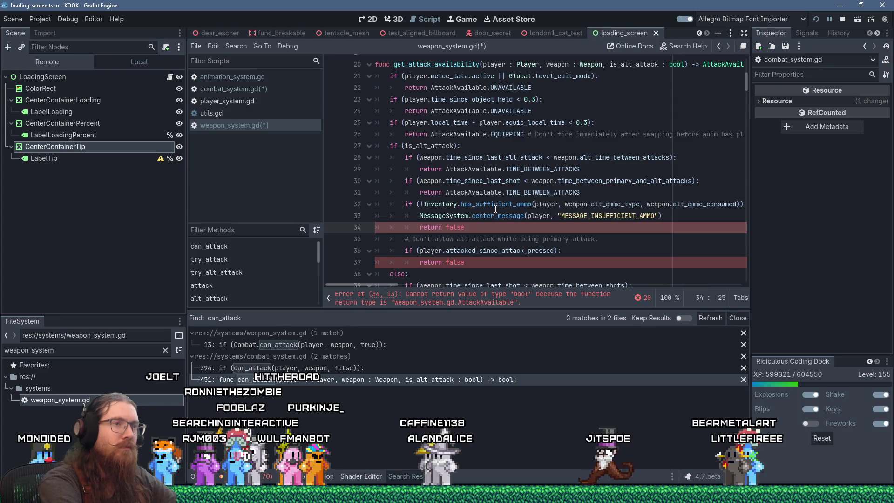
- Return OUT_OF_AMMO on line 34 and cut the MessageSystem.center_message insufficient-ammo line
{"action": "key", "text": "Left"}
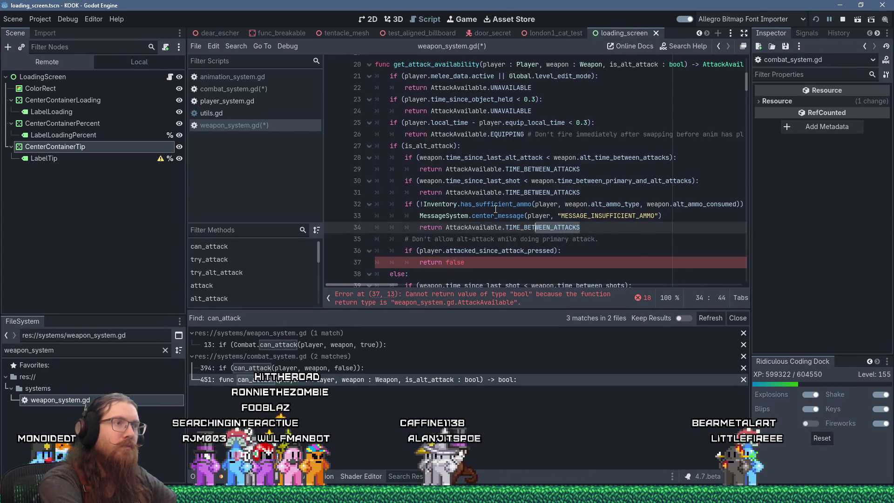
{"action": "scroll", "coordinate": [496, 209], "scroll_direction": "up", "scroll_amount": 4}
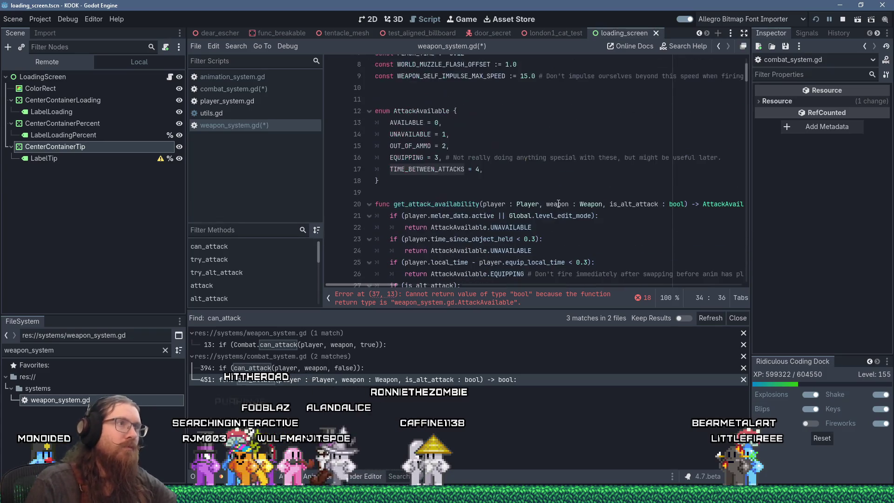
{"action": "type", "text": "OUT_OF"}
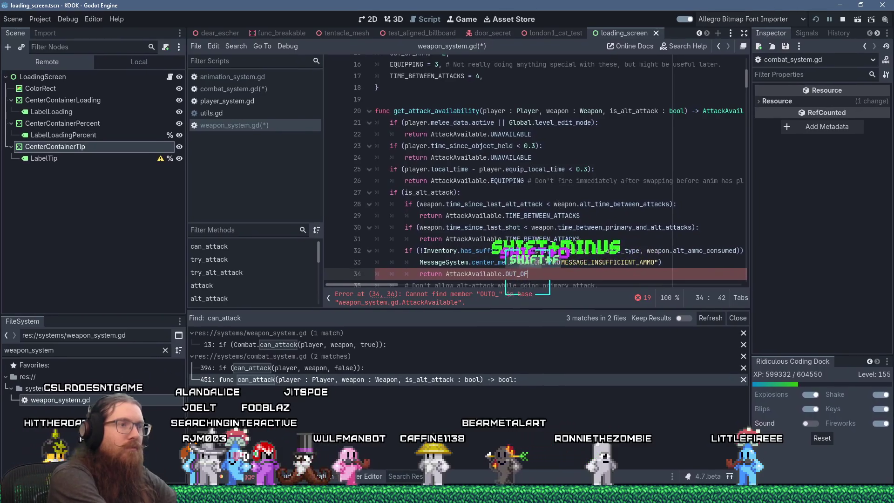
{"action": "type", "text": "_AMMO"}
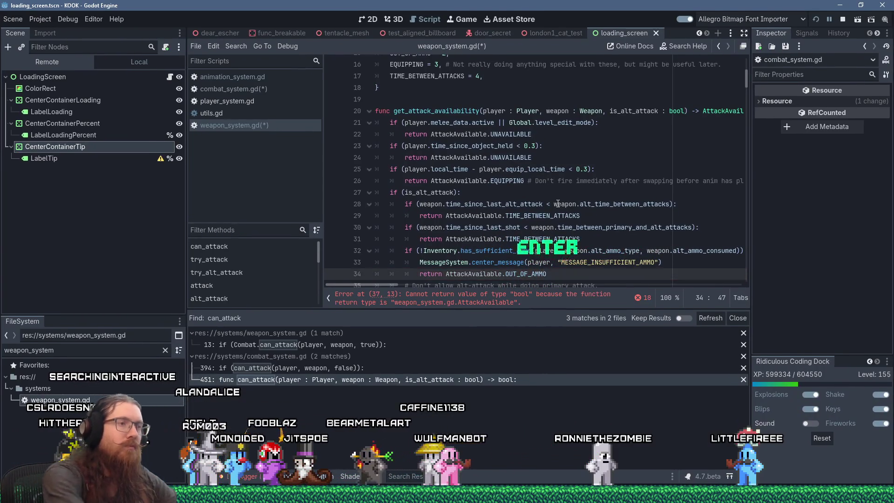
{"action": "key", "text": "Home"}
{"action": "key", "text": "Home"}
{"action": "key", "text": "shift+Up"}
{"action": "key", "text": "ctrl+c"}
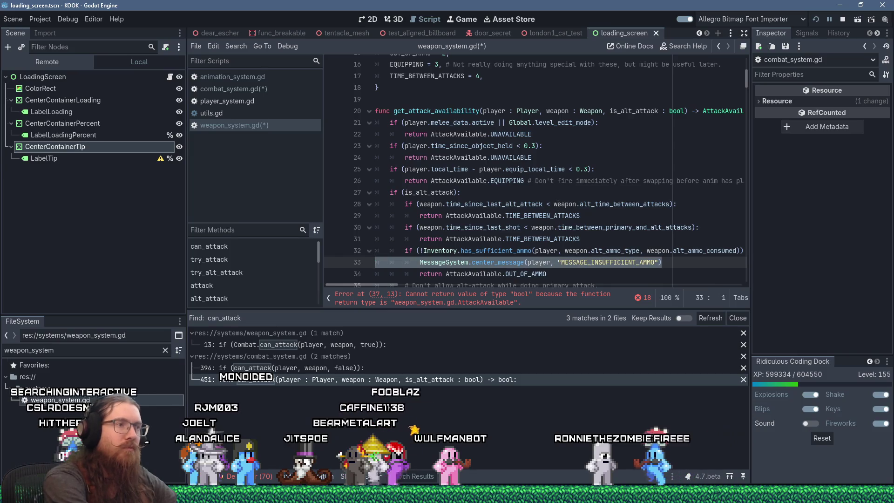
{"action": "key", "text": "shift+Delete"}
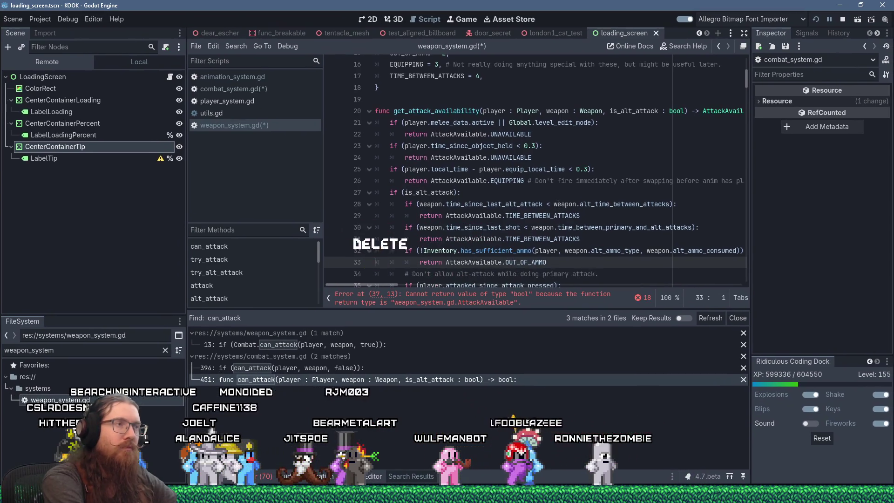
{"action": "scroll", "coordinate": [592, 174], "scroll_direction": "down", "scroll_amount": 12}
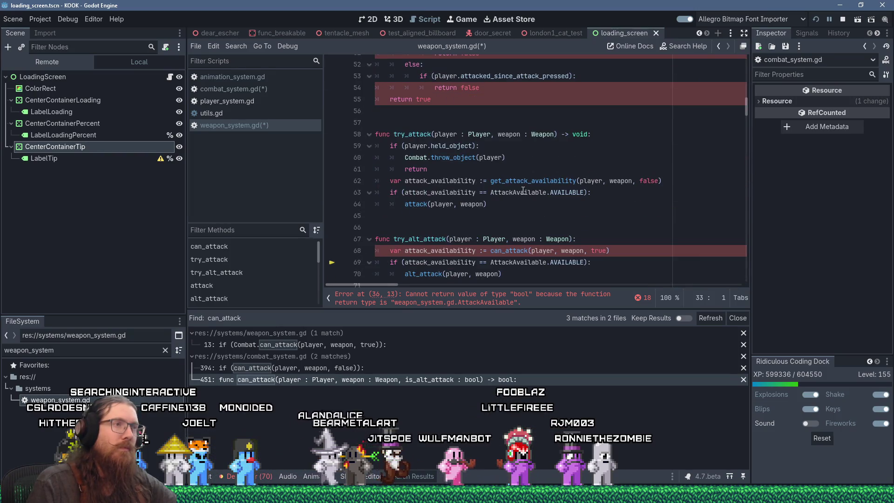
- Add 'elif (attack_availability == AttackAvailable.OUT_OF_AMMO):' to try_attack with the pasted center_message call
{"action": "left_click", "coordinate": [529, 214]}
{"action": "key", "text": "Tab"}
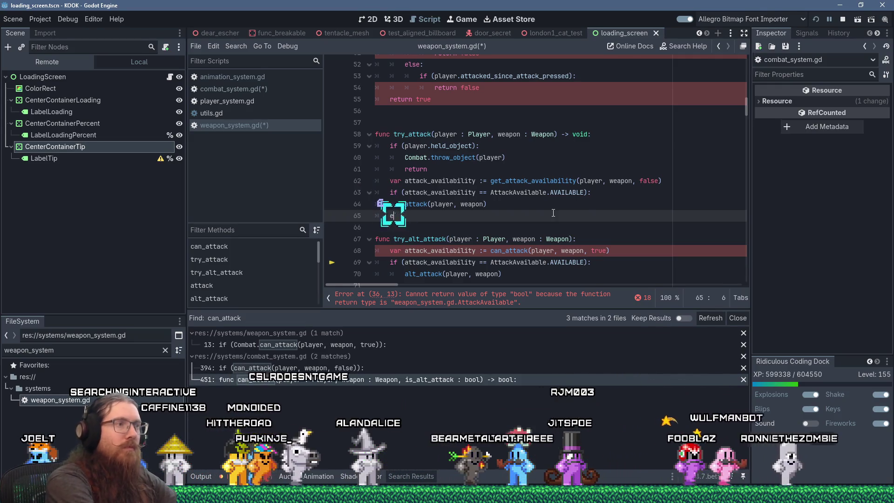
{"action": "type", "text": "elif (att"}
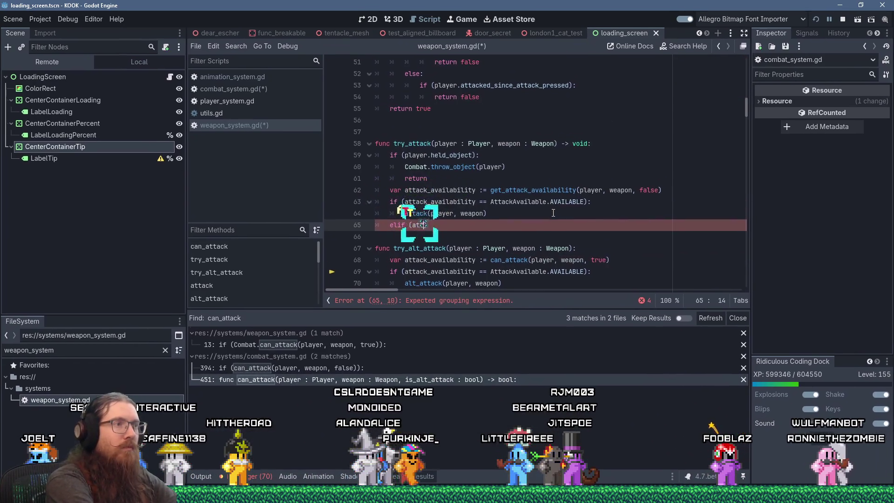
{"action": "type", "text": "ack_availability"}
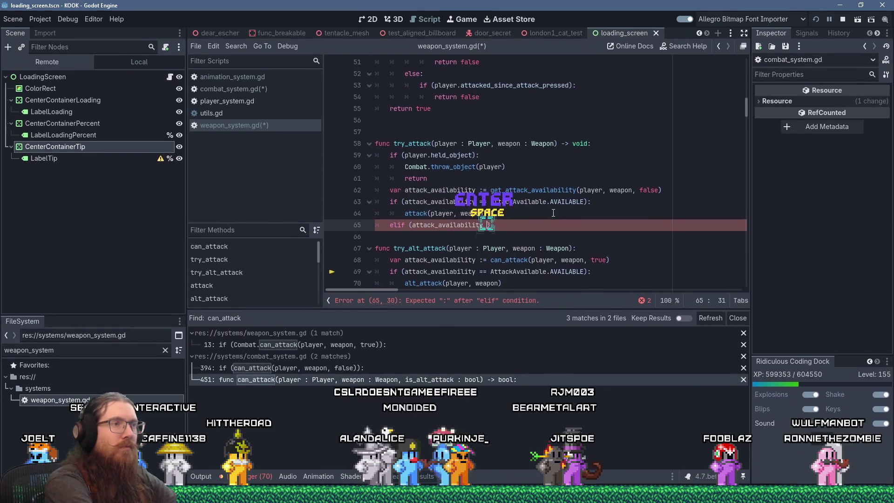
{"action": "type", "text": " == A"}
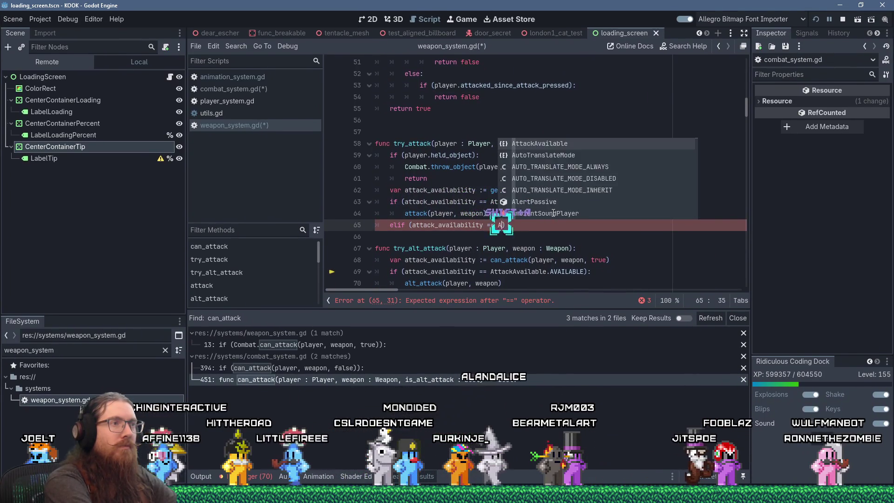
{"action": "key", "text": "Return"}
{"action": "type", "text": ".OUT_OF_AMMO"}
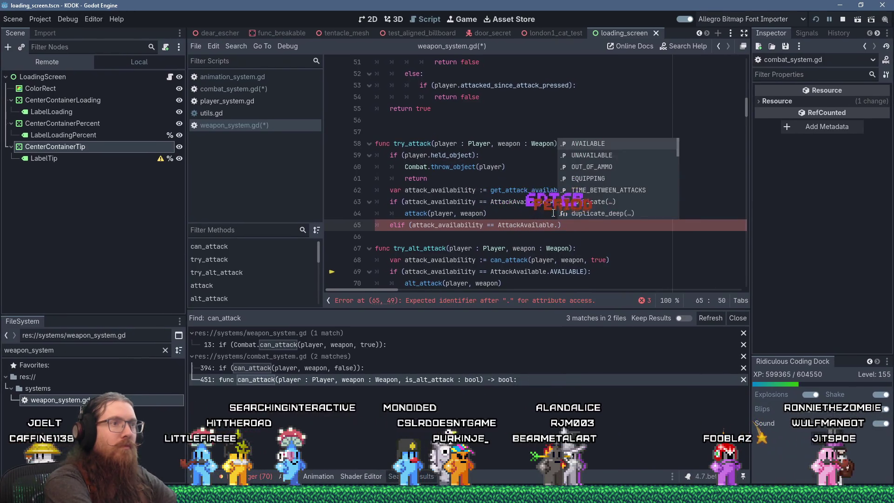
{"action": "key", "text": "Return"}
{"action": "type", "text": ":"}
{"action": "key", "text": "Return"}
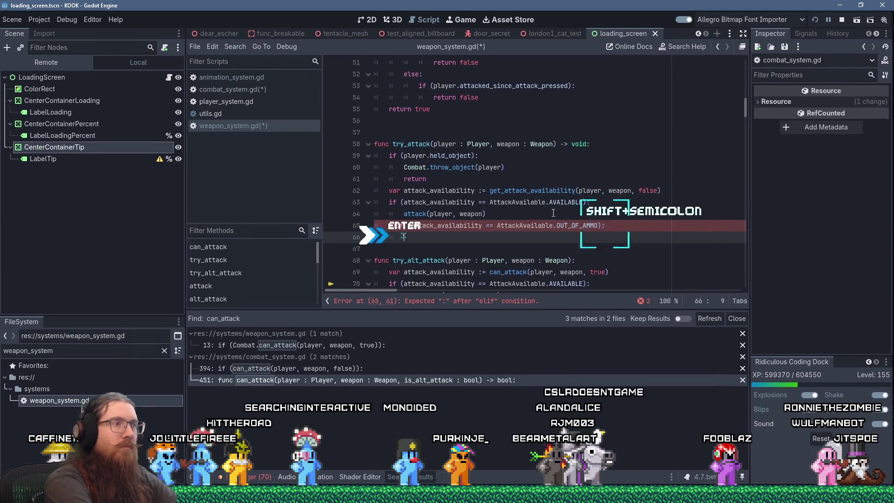
{"action": "key", "text": "ctrl+v"}
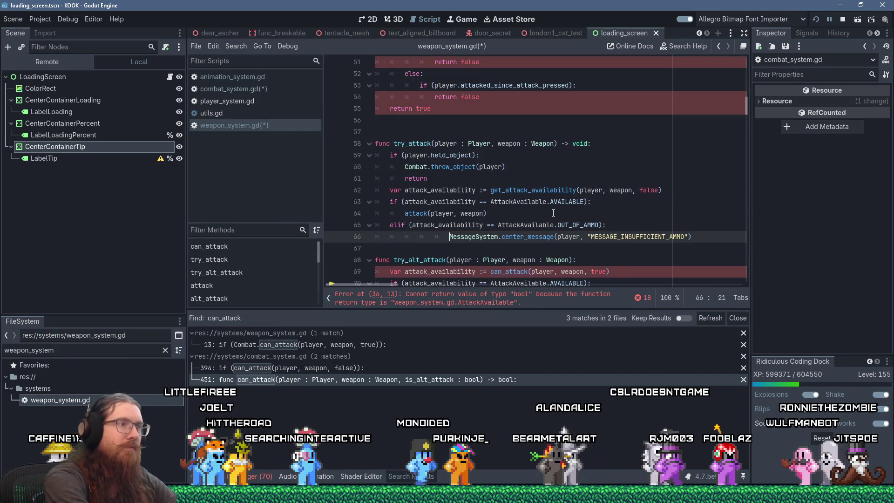
{"action": "key", "text": "BackSpace"}
{"action": "key", "text": "BackSpace"}
{"action": "key", "text": "BackSpace"}
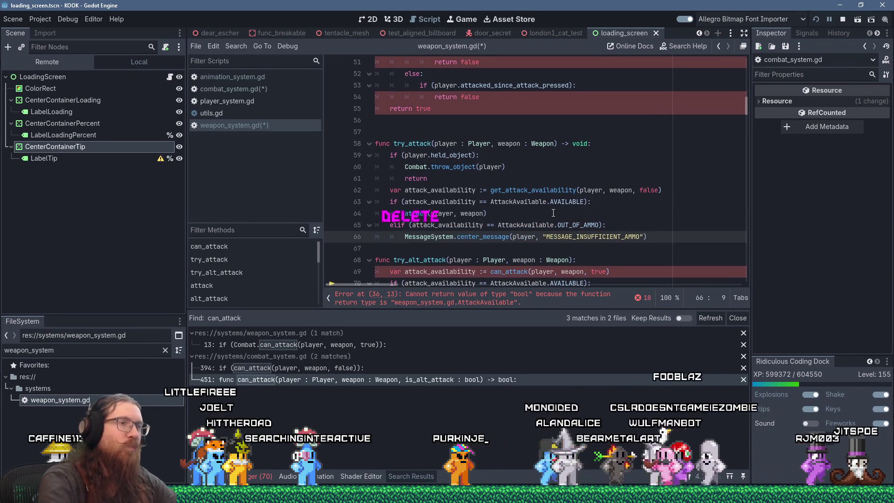
{"action": "left_click", "coordinate": [440, 249]}
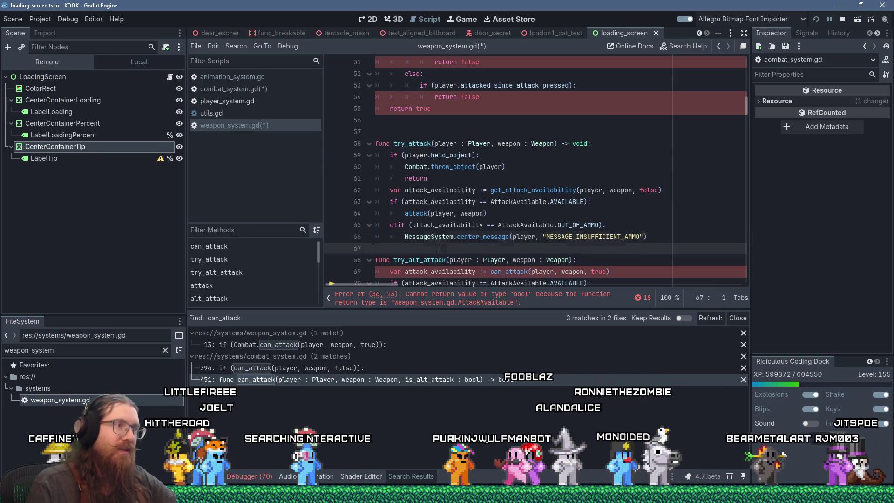
{"action": "key", "text": "Return"}
{"action": "scroll", "coordinate": [421, 218], "scroll_direction": "up", "scroll_amount": 3}
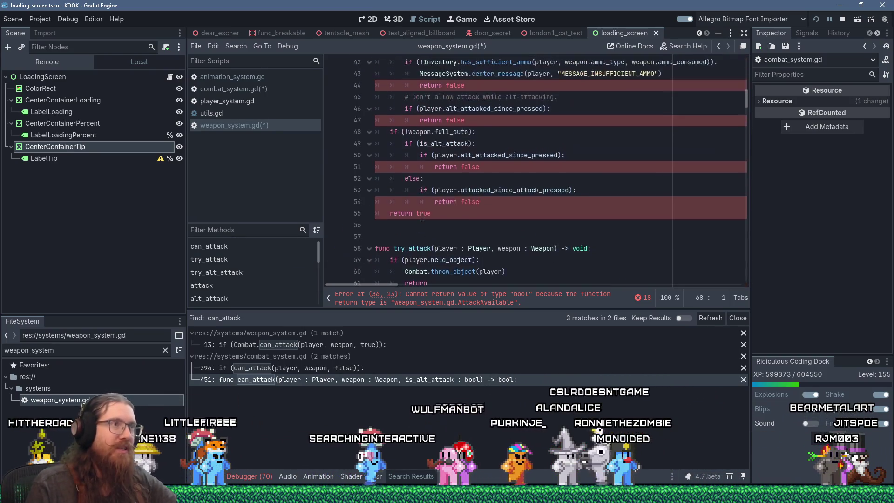
{"action": "scroll", "coordinate": [422, 218], "scroll_direction": "up", "scroll_amount": 2}
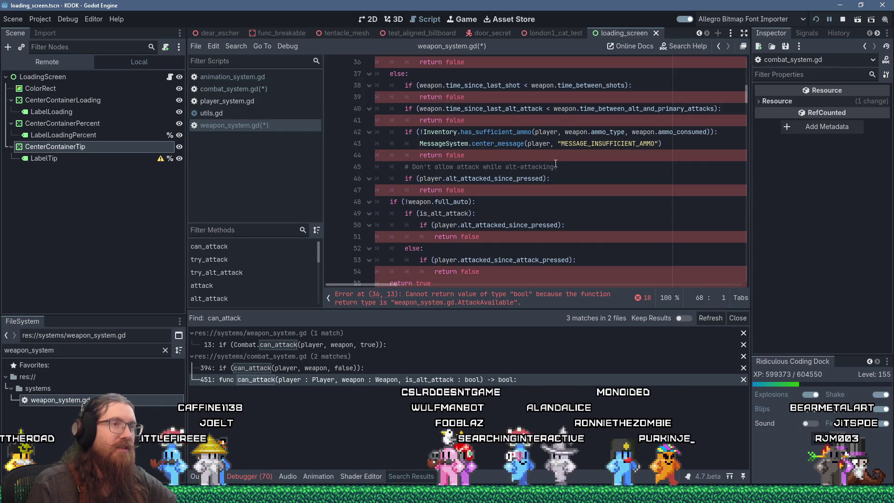
{"action": "scroll", "coordinate": [555, 163], "scroll_direction": "down", "scroll_amount": 7}
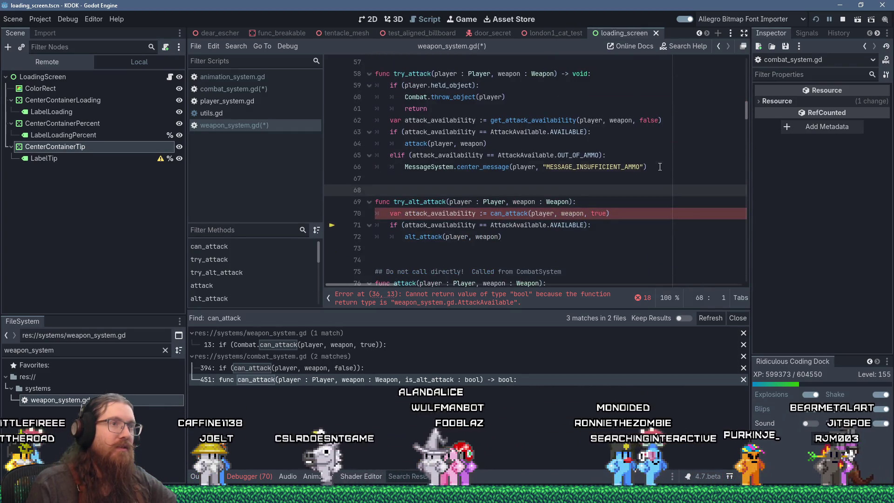
- Start a stop_loop placeholder line below the insufficient-ammo message call
{"action": "left_click", "coordinate": [667, 168]}
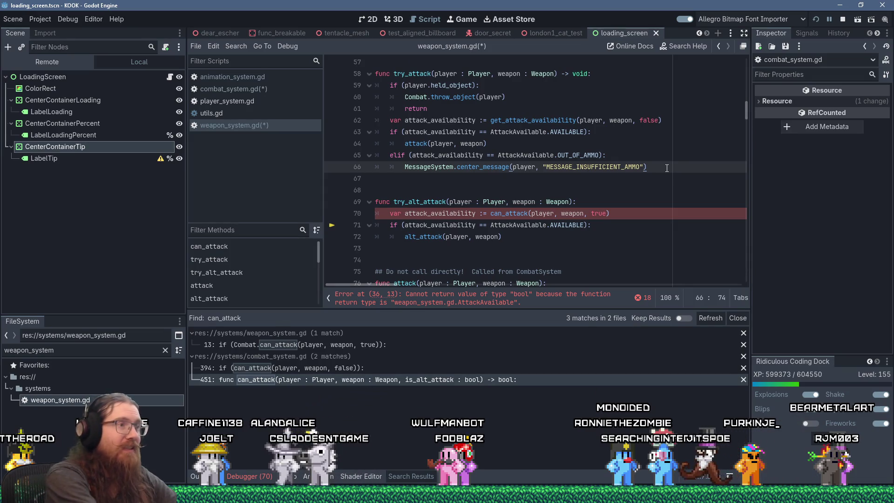
{"action": "key", "text": "Return"}
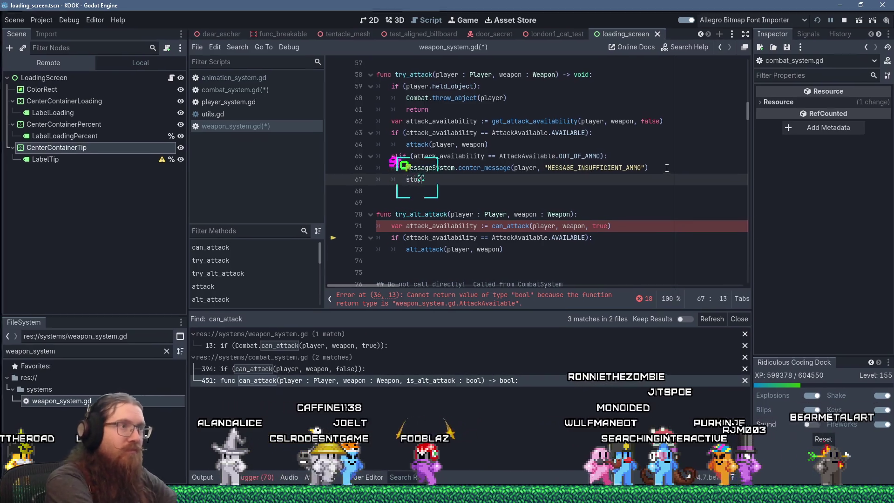
{"action": "type", "text": "stop_at"}
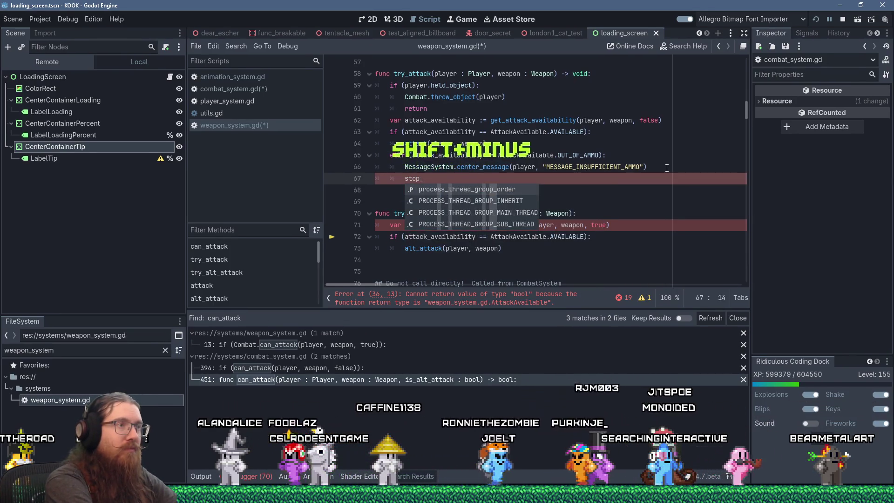
{"action": "type", "text": "p"}
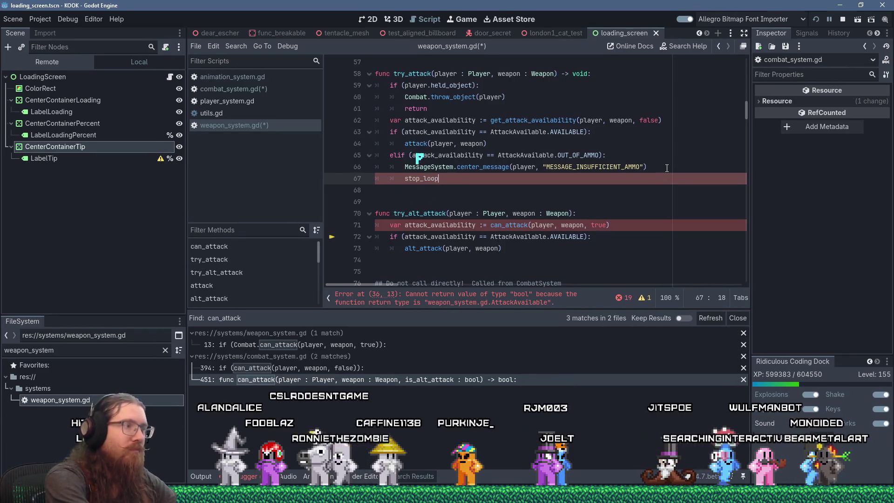
{"action": "key", "text": "Home"}
{"action": "type", "text": "#"}
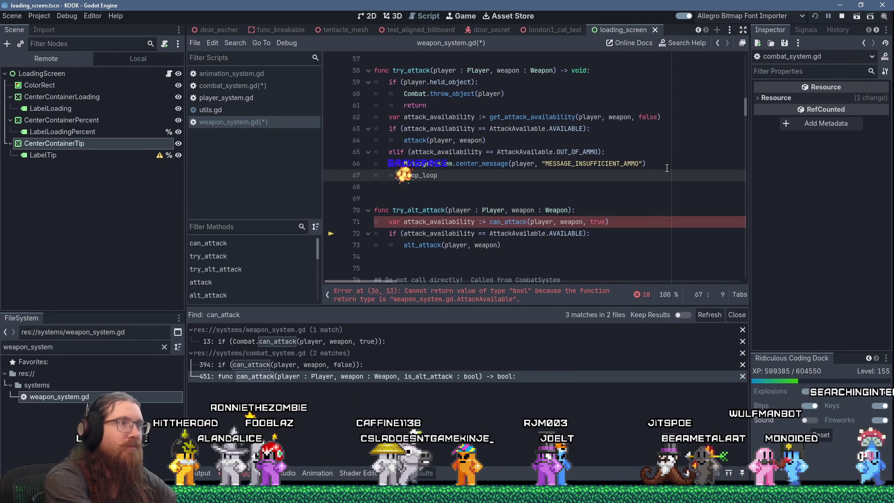
{"action": "key", "text": "BackSpace"}
{"action": "scroll", "coordinate": [566, 221], "scroll_direction": "up", "scroll_amount": 6}
{"action": "scroll", "coordinate": [565, 221], "scroll_direction": "up", "scroll_amount": 6}
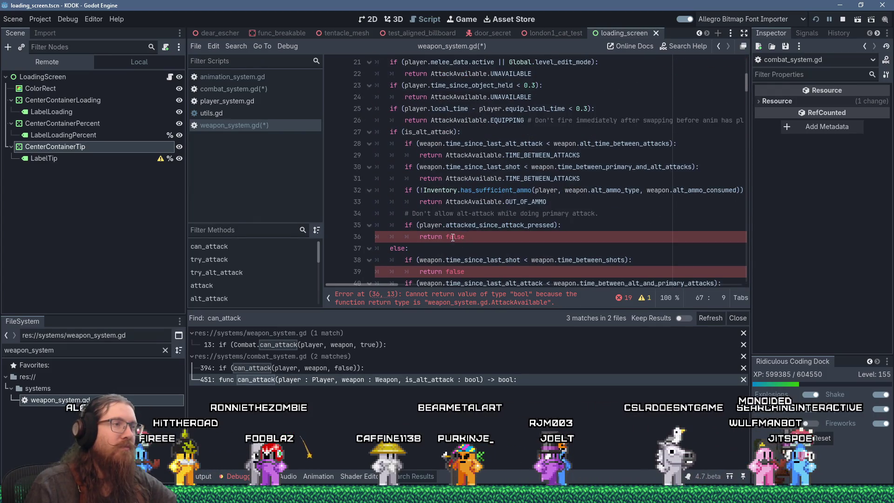
- Replace line 39's false with the copied AttackAvailable.TIME_BETWEEN_ATTACKS return
{"action": "double_click", "coordinate": [452, 238]}
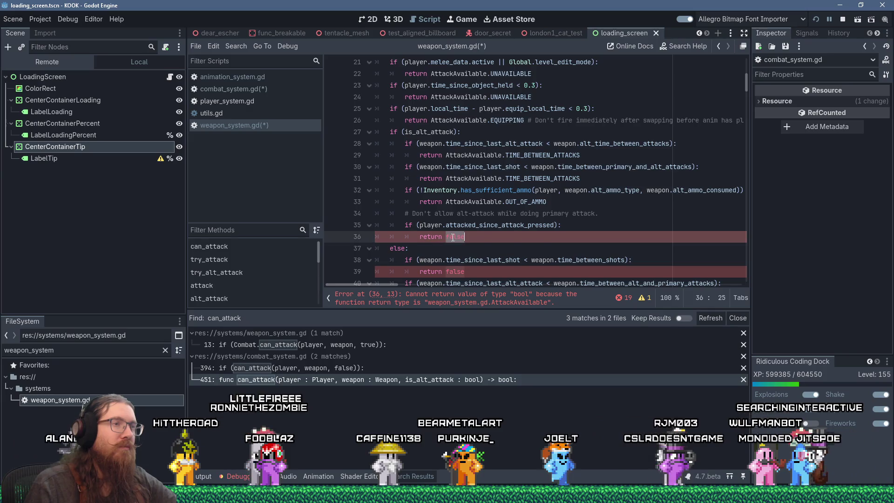
{"action": "scroll", "coordinate": [543, 250], "scroll_direction": "up", "scroll_amount": 2}
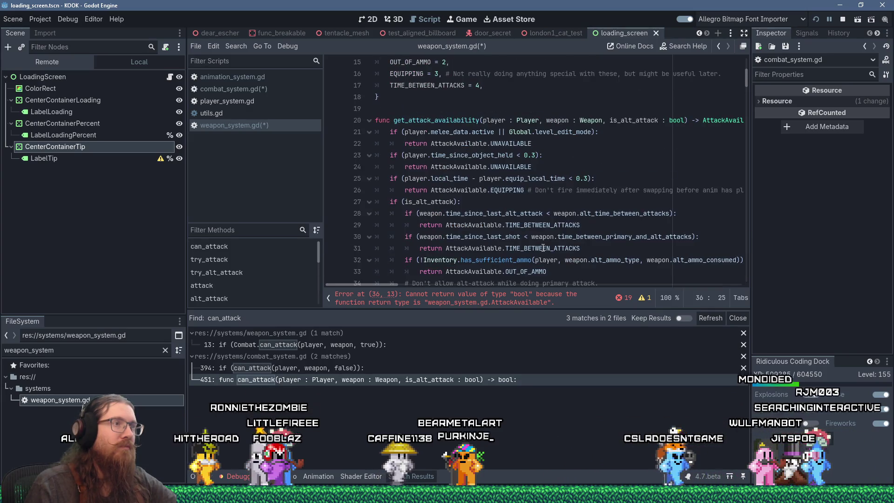
{"action": "scroll", "coordinate": [543, 248], "scroll_direction": "down", "scroll_amount": 1}
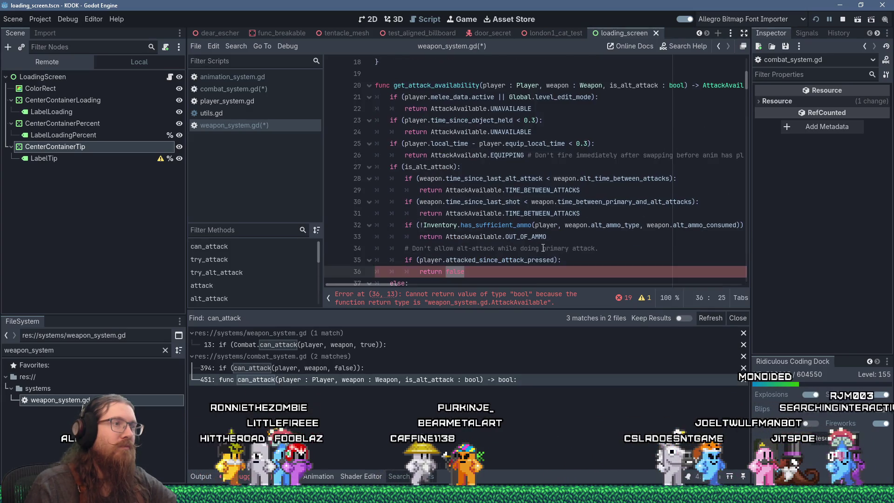
{"action": "left_click", "coordinate": [537, 136]}
{"action": "key", "text": "shift+Home"}
{"action": "key", "text": "Down"}
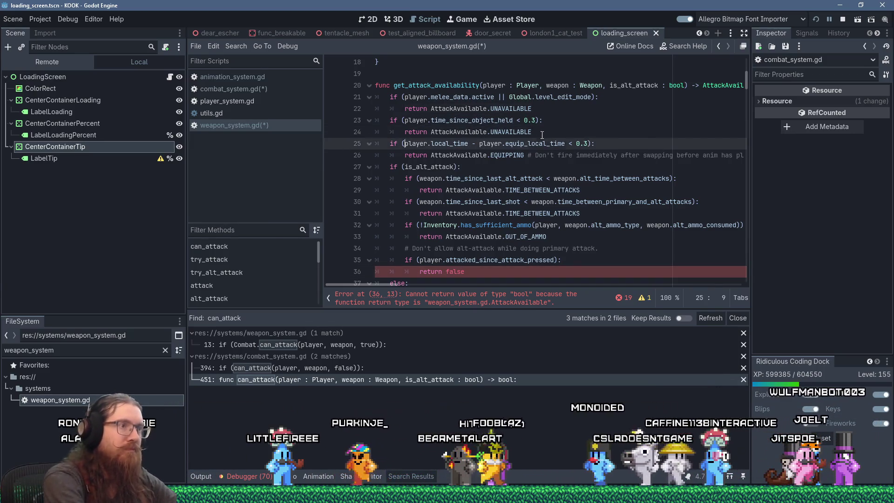
{"action": "key", "text": "Down"}
{"action": "key", "text": "Down"}
{"action": "key", "text": "Down"}
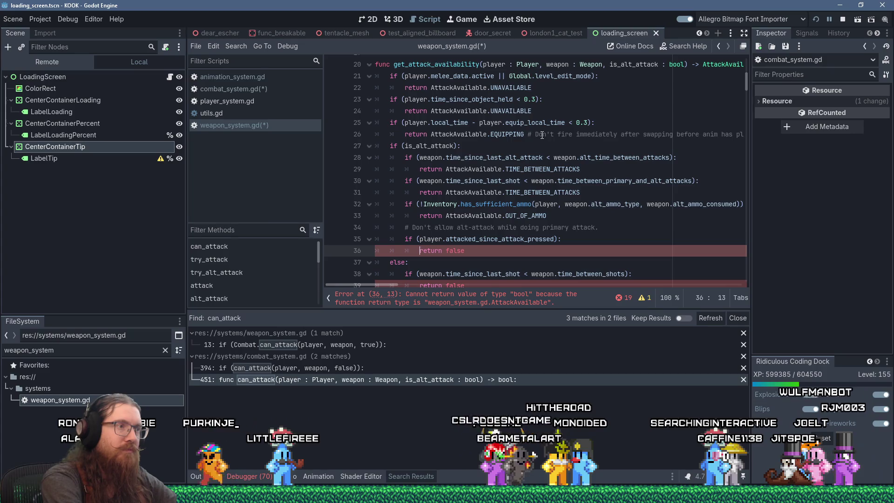
{"action": "key", "text": "shift+End"}
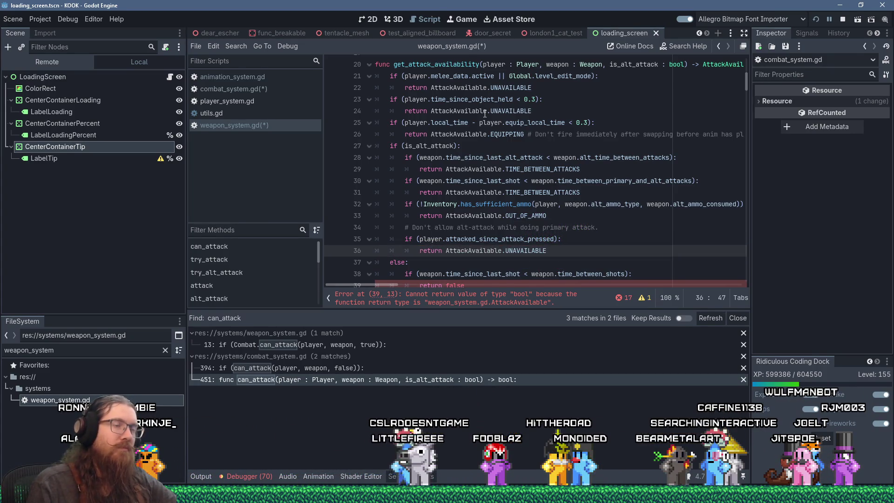
{"action": "scroll", "coordinate": [502, 156], "scroll_direction": "down", "scroll_amount": 3}
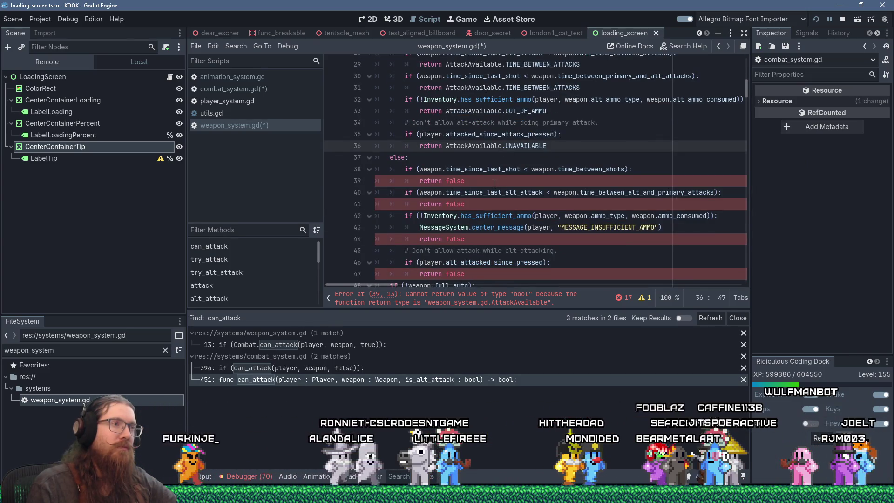
{"action": "left_click", "coordinate": [508, 183]}
{"action": "mouse_move", "coordinate": [568, 193]}
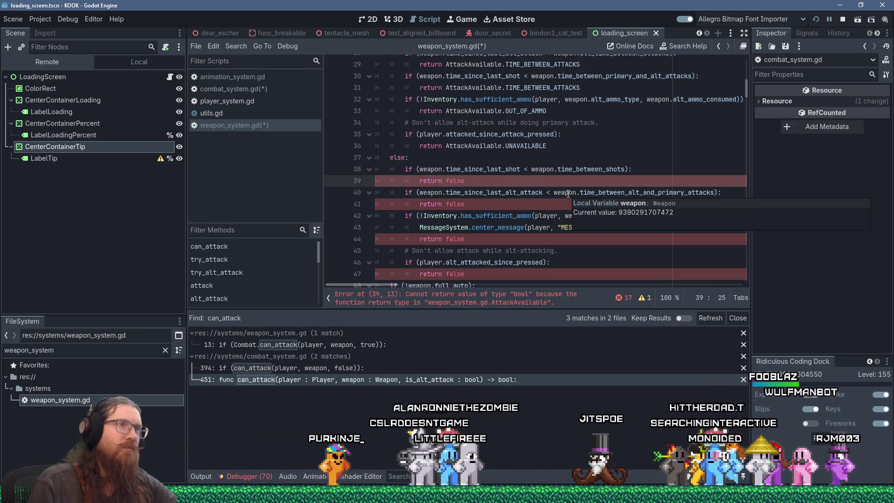
{"action": "left_click", "coordinate": [586, 87]}
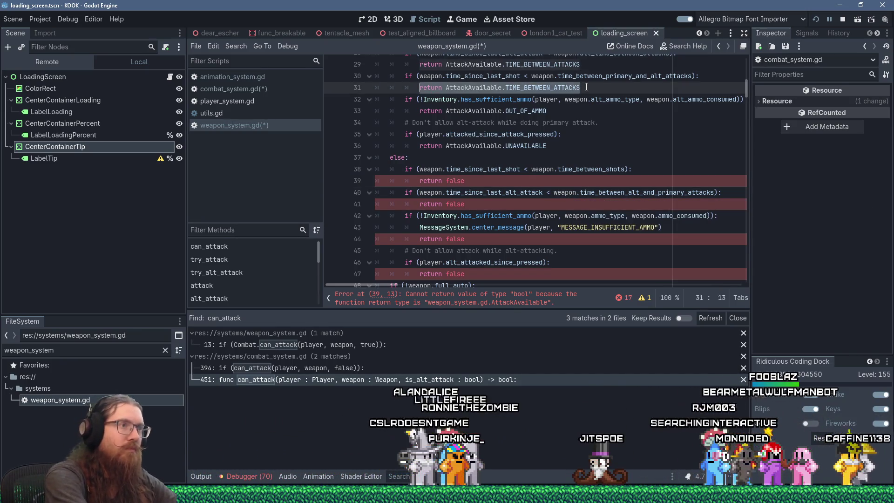
{"action": "key", "text": "Down"}
{"action": "key", "text": "Down"}
{"action": "key", "text": "Down"}
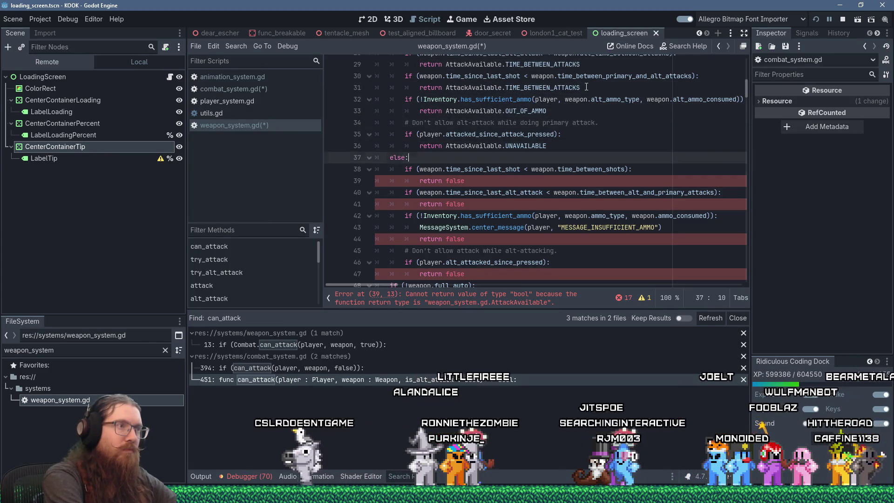
{"action": "key", "text": "shift+End"}
{"action": "key", "text": "shift+Insert"}
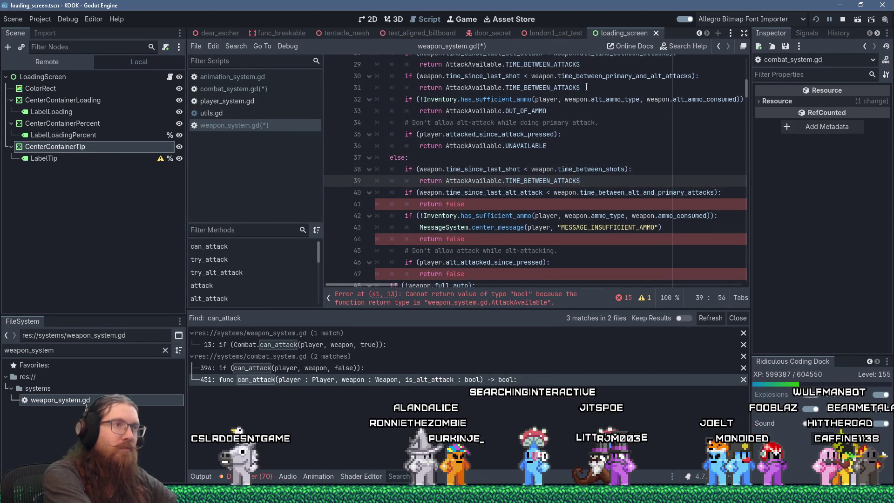
- Return AttackAvailable.OUT_OF_AMMO on line 44 and delete the insufficient-ammo message line
{"action": "key", "text": "Down"}
{"action": "key", "text": "Down"}
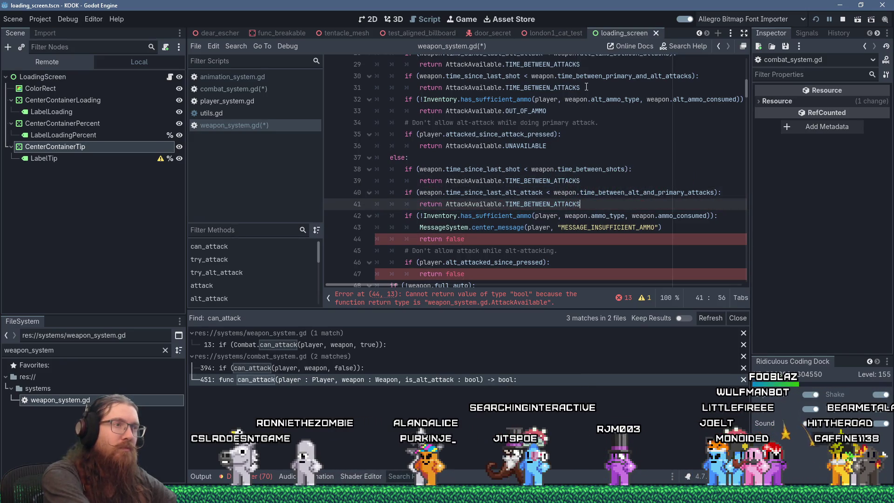
{"action": "key", "text": "Down"}
{"action": "key", "text": "Down"}
{"action": "key", "text": "Down"}
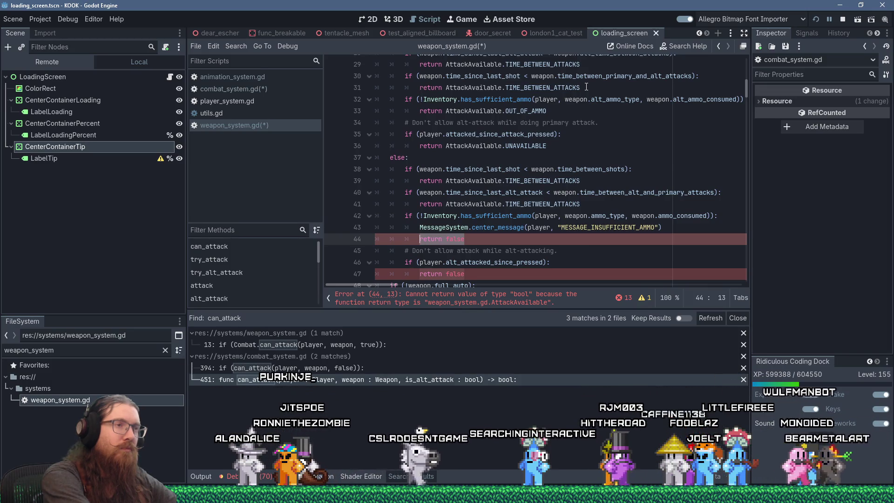
{"action": "type", "text": "return AttackAvailable.TIME_BETWEEN_ATTACKS"}
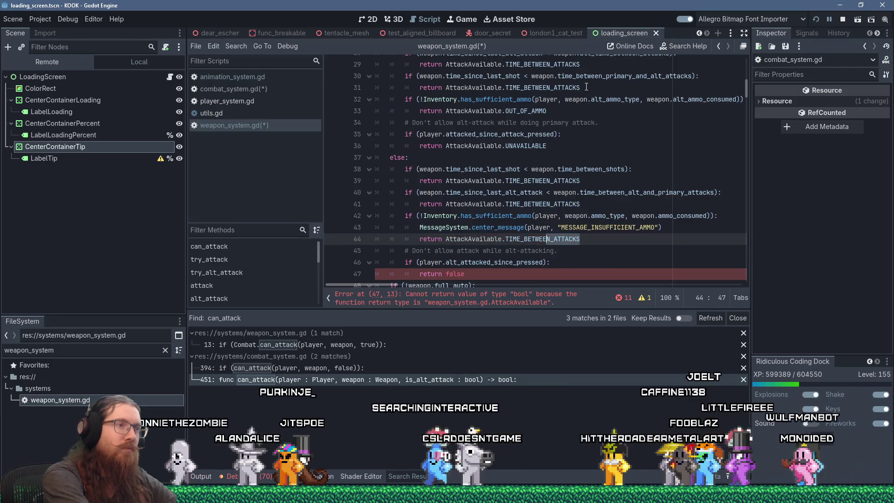
{"action": "key", "text": "BackSpace"}
{"action": "key", "text": "BackSpace"}
{"action": "type", "text": "OUT_OF"}
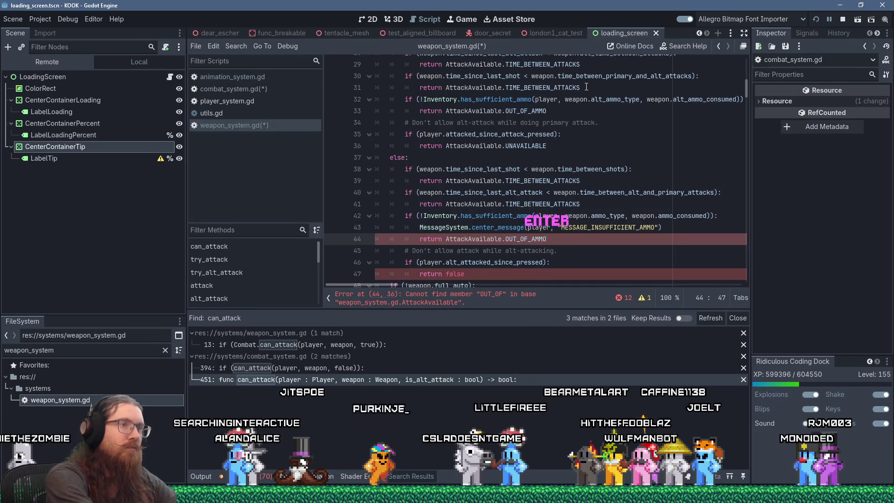
{"action": "key", "text": "Up"}
{"action": "key", "text": "End"}
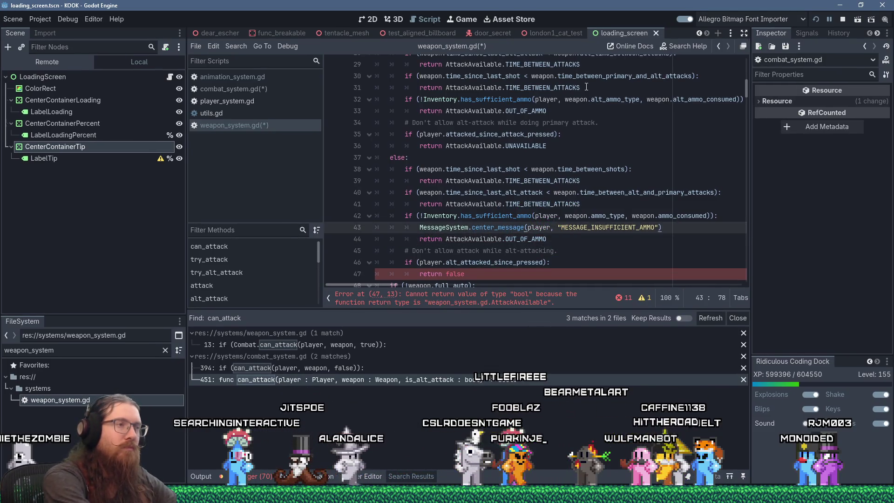
{"action": "key", "text": "shift+Home"}
{"action": "key", "text": "shift+Home"}
{"action": "key", "text": "ctrl+c"}
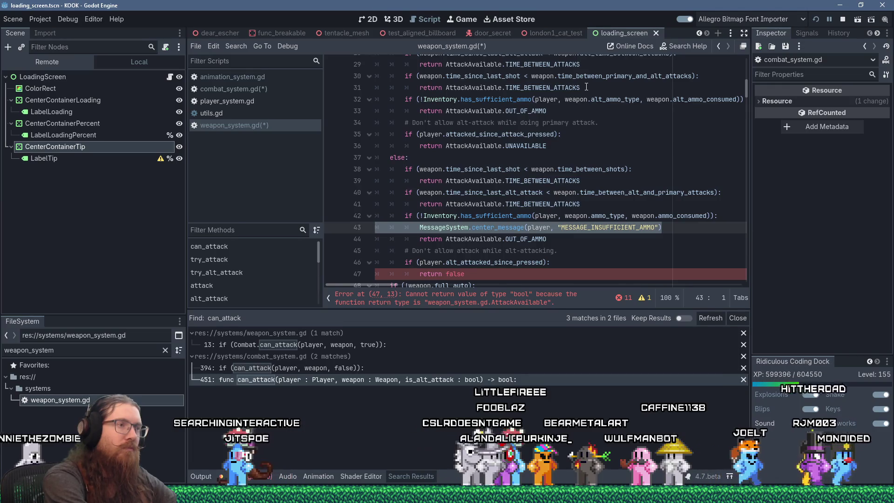
{"action": "key", "text": "Delete"}
{"action": "key", "text": "shift+Delete"}
{"action": "scroll", "coordinate": [561, 87], "scroll_direction": "down", "scroll_amount": 10}
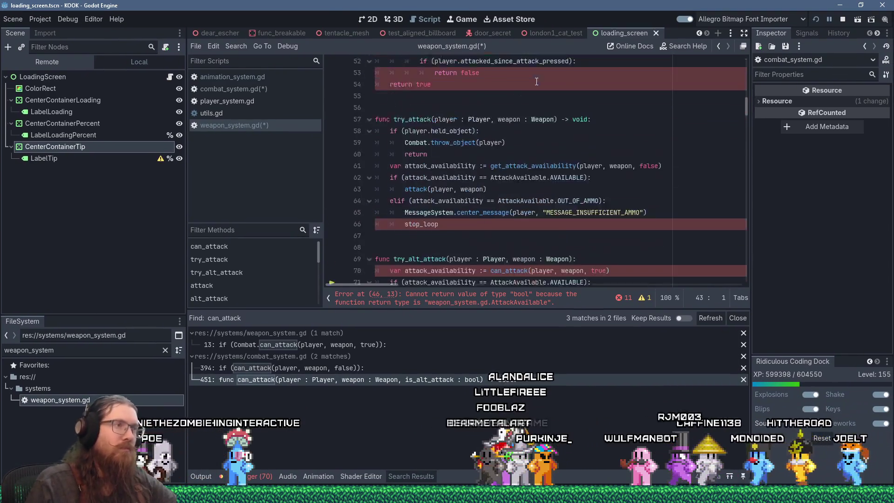
- Add 'elif (attack_availability == AttackAvailable.OUT_OF_AMMO):' below try_alt_attack's if block
{"action": "left_click", "coordinate": [518, 227]}
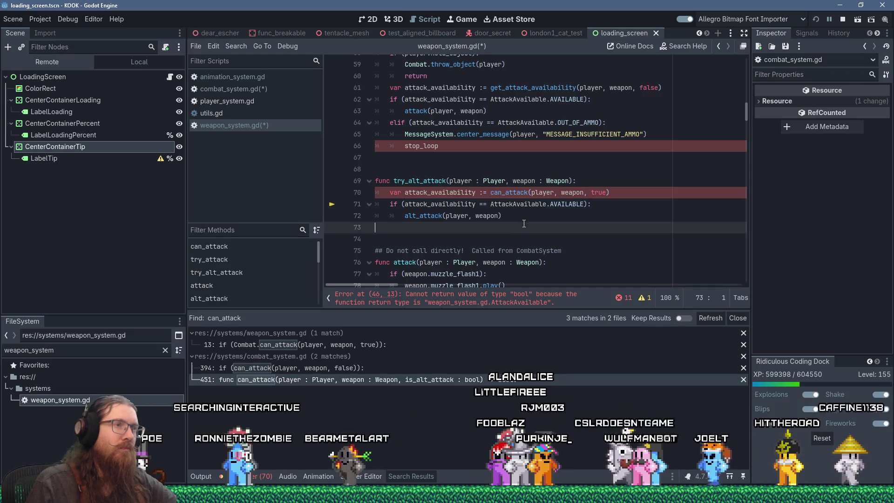
{"action": "type", "text": "e"}
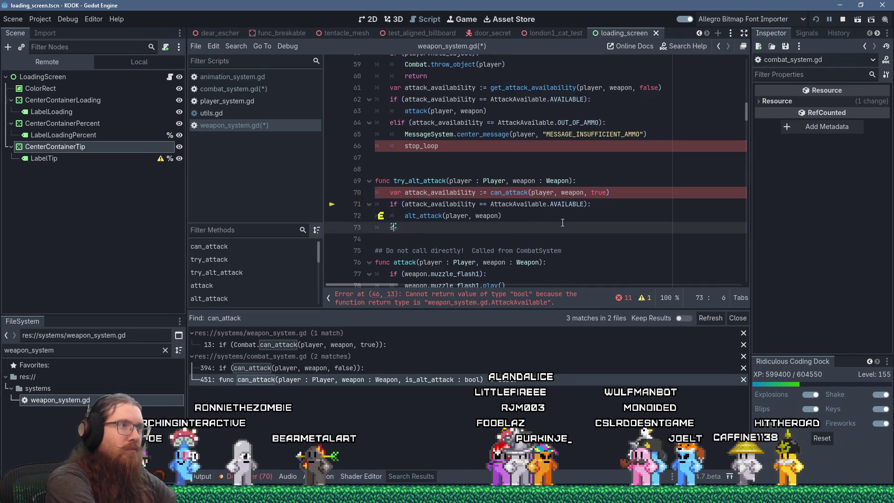
{"action": "type", "text": "lif (attack_ava"}
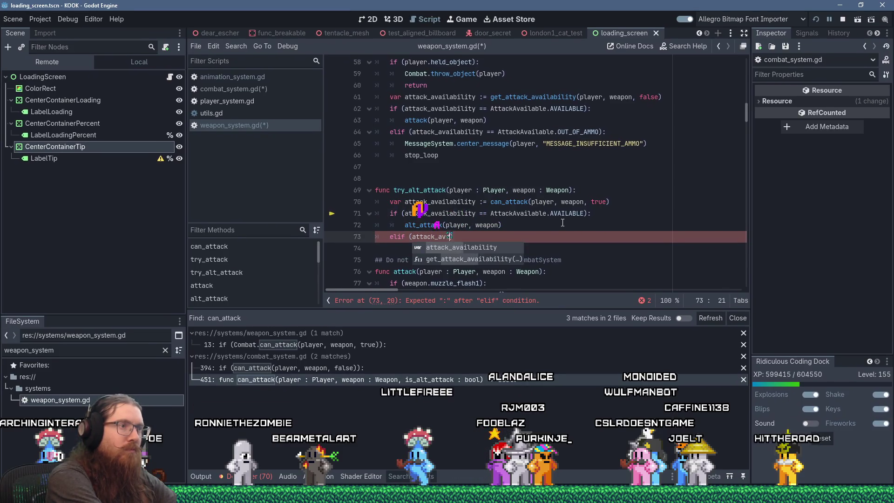
{"action": "key", "text": "Return"}
{"action": "type", "text": "== ATTAC"}
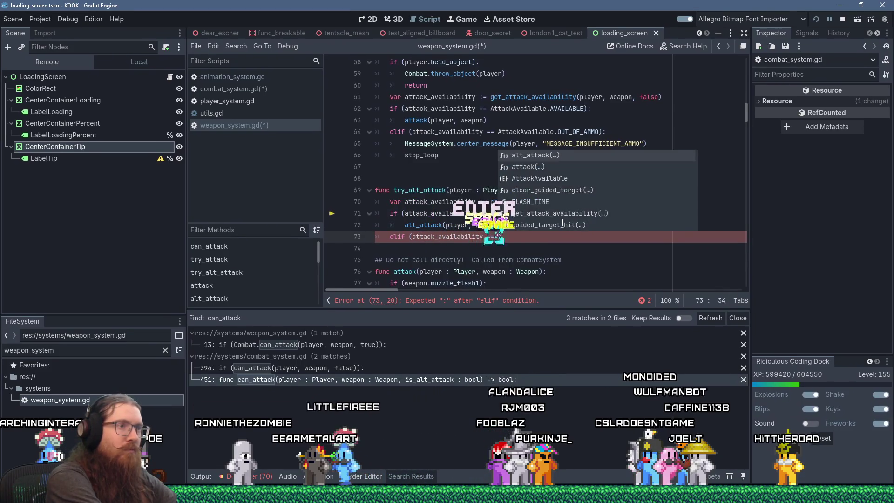
{"action": "key", "text": "Return"}
{"action": "type", "text": ".OU"}
{"action": "key", "text": "Return"}
{"action": "type", "text": "):"}
{"action": "key", "text": "Return"}
- Paste the insufficient-ammo center_message call into the new branch and fix its indentation
{"action": "key", "text": "Tab"}
{"action": "key", "text": "ctrl+v"}
{"action": "key", "text": "Home"}
{"action": "key", "text": "BackSpace"}
{"action": "key", "text": "BackSpace"}
{"action": "key", "text": "BackSpace"}
{"action": "key", "text": "Tab"}
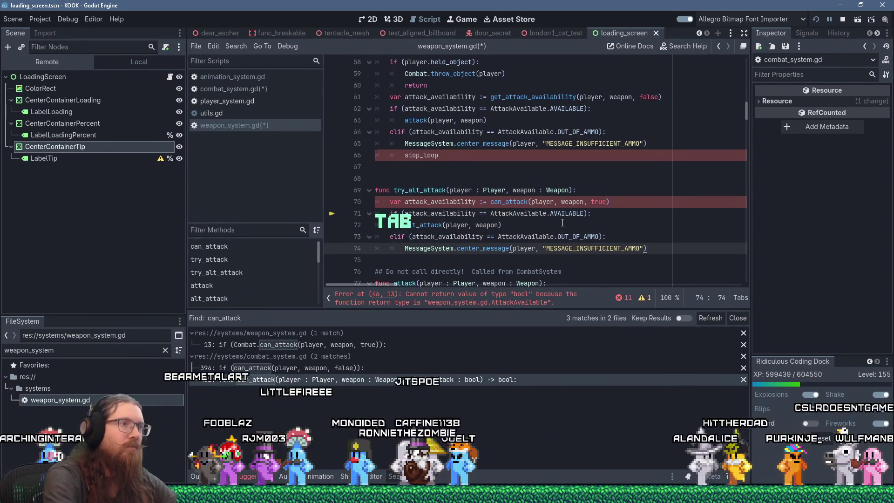
{"action": "key", "text": "End"}
{"action": "scroll", "coordinate": [483, 196], "scroll_direction": "up", "scroll_amount": 3}
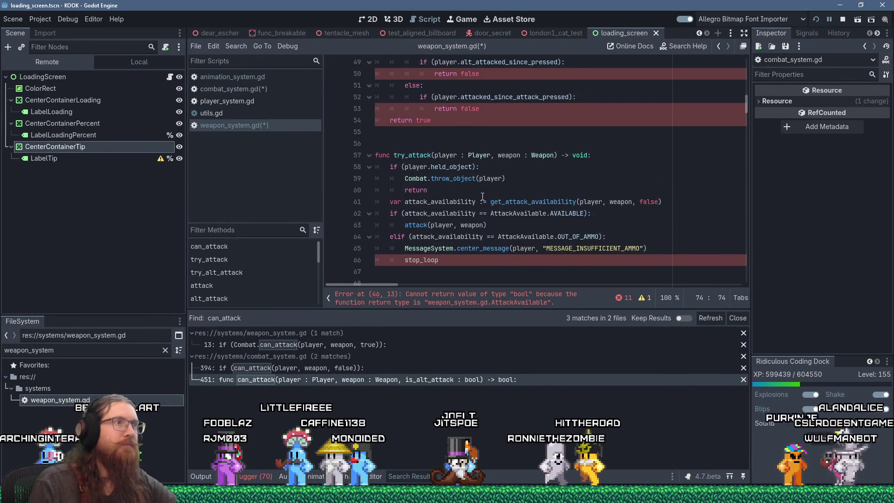
{"action": "scroll", "coordinate": [483, 196], "scroll_direction": "up", "scroll_amount": 4}
{"action": "left_click", "coordinate": [491, 167]}
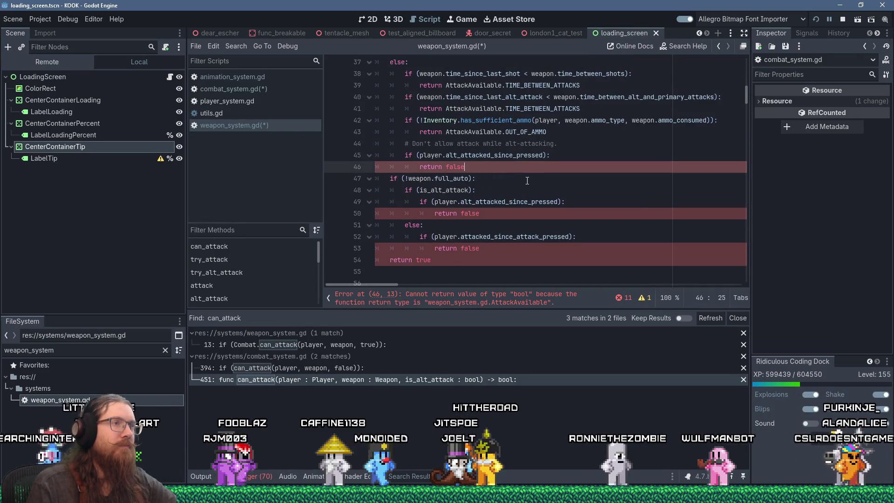
{"action": "scroll", "coordinate": [527, 181], "scroll_direction": "up", "scroll_amount": 2}
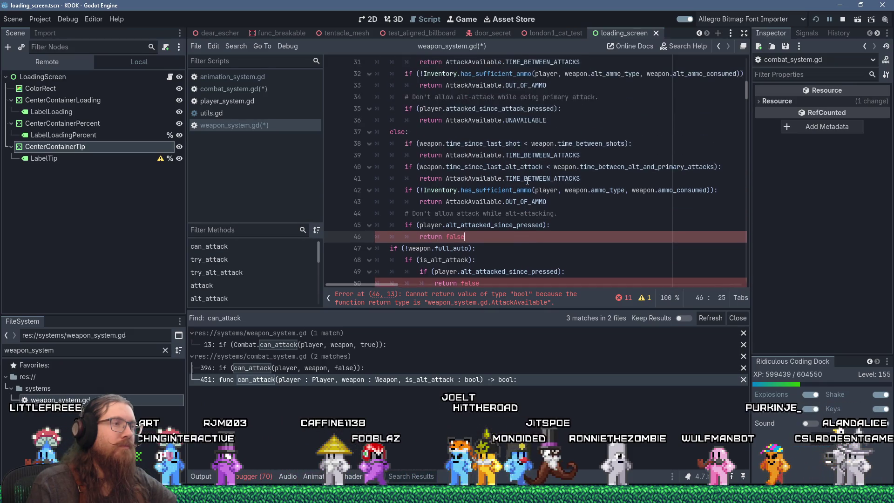
{"action": "scroll", "coordinate": [527, 180], "scroll_direction": "up", "scroll_amount": 8}
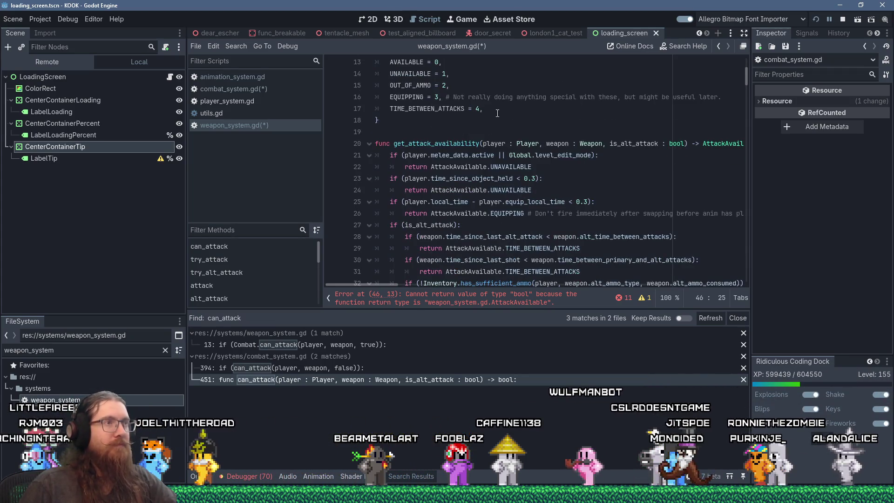
- Add OTHER_FIRE_MODE_ACTIVE = 5 to the AttackAvailable enum and copy its name
{"action": "left_click", "coordinate": [497, 113]}
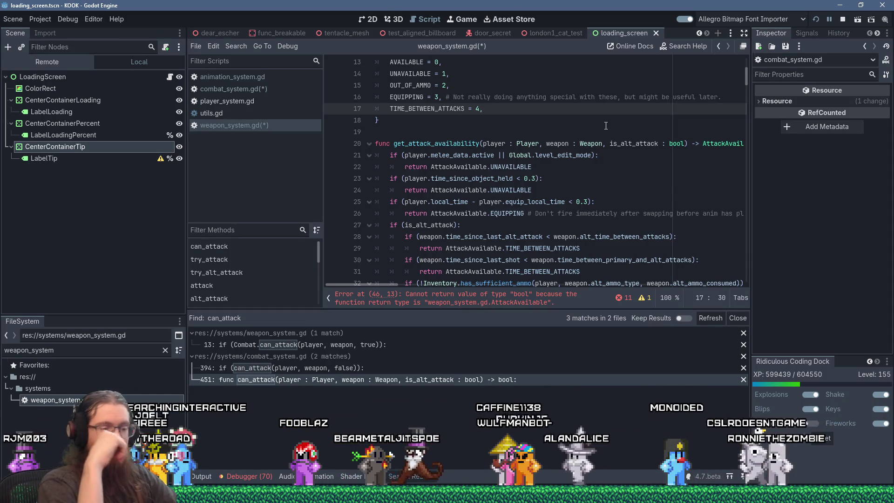
{"action": "key", "text": "Return"}
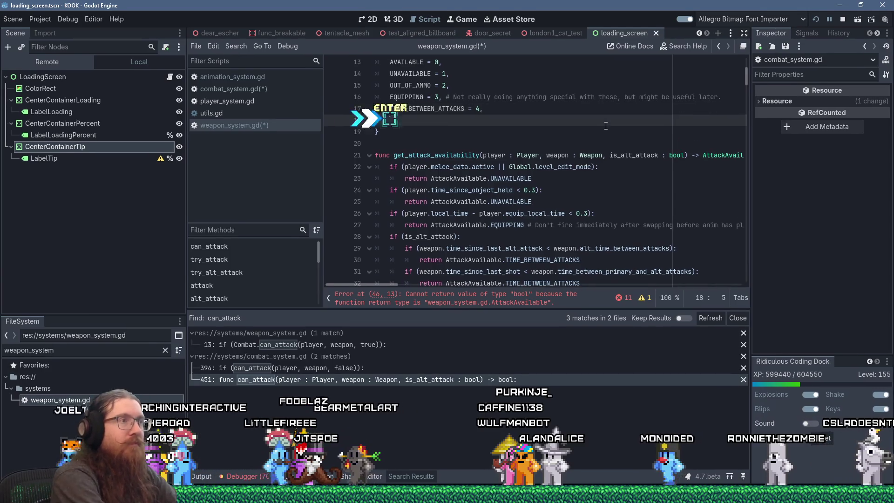
{"action": "type", "text": "OTHER_FE"}
{"action": "type", "text": "IRE_MODE_ACTIVE ="}
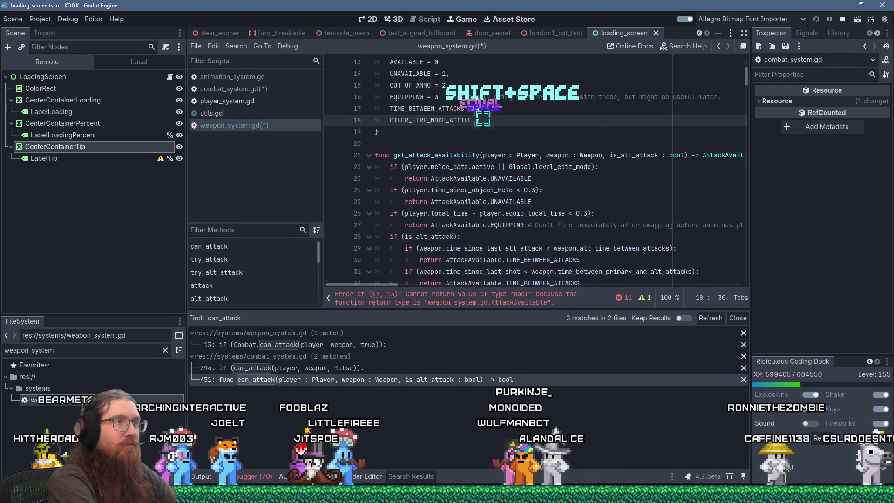
{"action": "type", "text": "5,"}
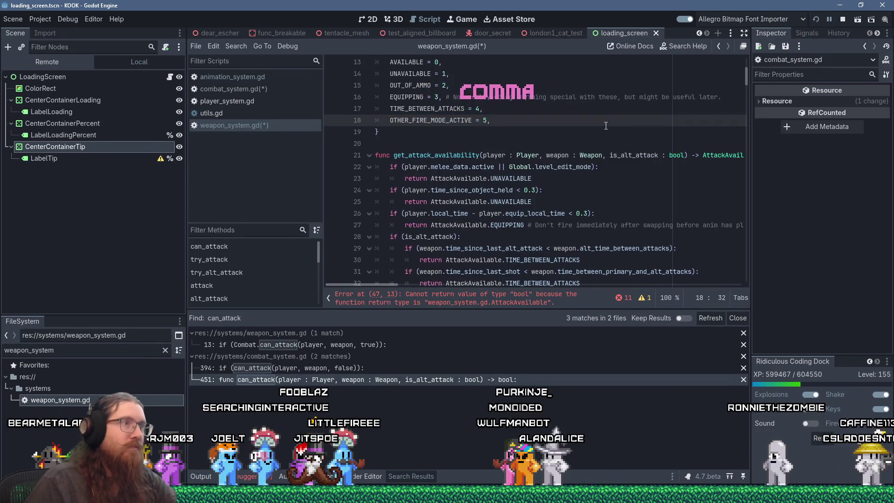
{"action": "right_click", "coordinate": [448, 117]}
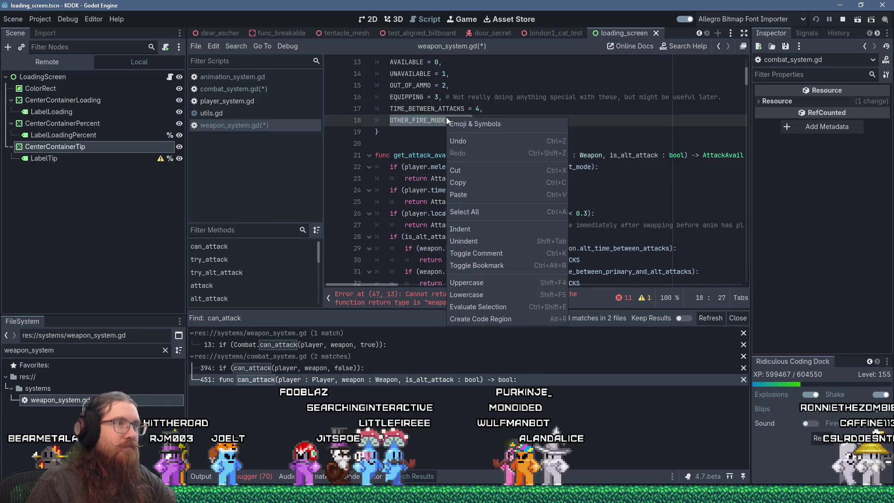
{"action": "left_click", "coordinate": [480, 183]}
{"action": "scroll", "coordinate": [515, 156], "scroll_direction": "down", "scroll_amount": 5}
- Return AttackAvailable.OTHER_FIRE_MODE_ACTIVE on line 37 and in place of line 47's 'return false'
{"action": "double_click", "coordinate": [518, 166]}
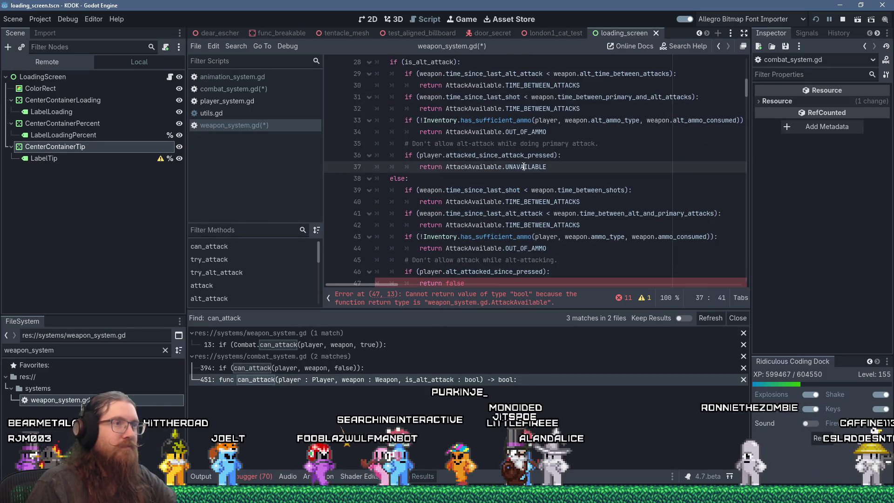
{"action": "type", "text": "OTHER_FIRE_MODE_ACTIVE"}
{"action": "key", "text": "shift+Home"}
{"action": "key", "text": "ctrl+c"}
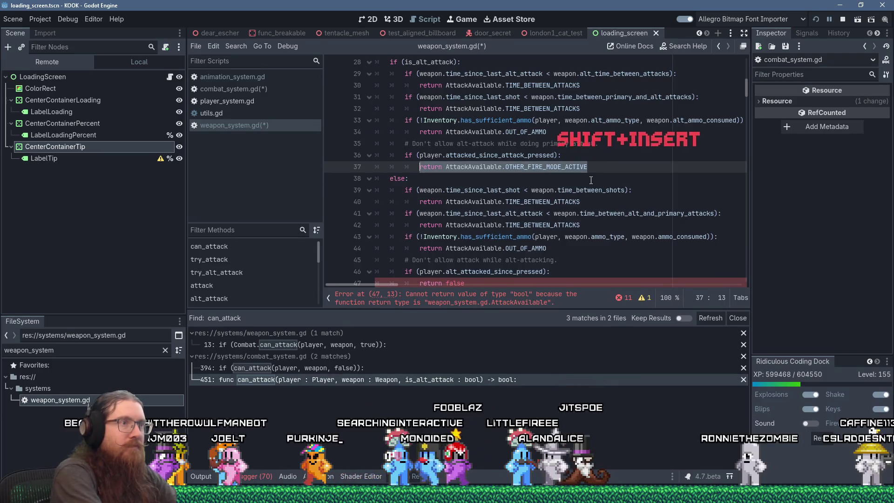
{"action": "scroll", "coordinate": [602, 175], "scroll_direction": "down", "scroll_amount": 2}
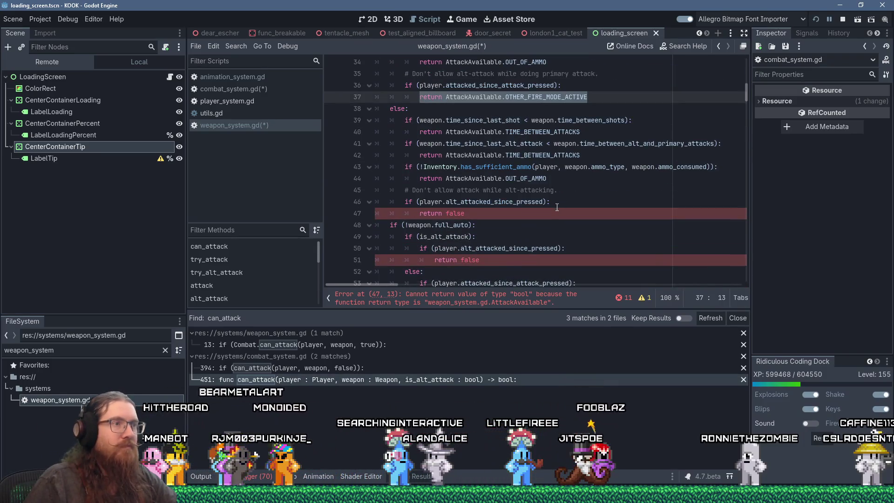
{"action": "left_click", "coordinate": [556, 203]}
{"action": "key", "text": "Down"}
{"action": "key", "text": "shift+Home"}
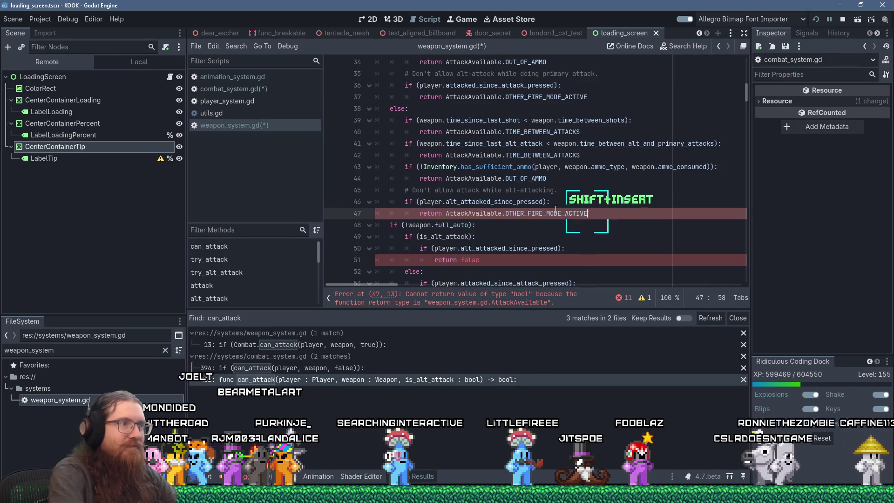
{"action": "key", "text": "shift+Insert"}
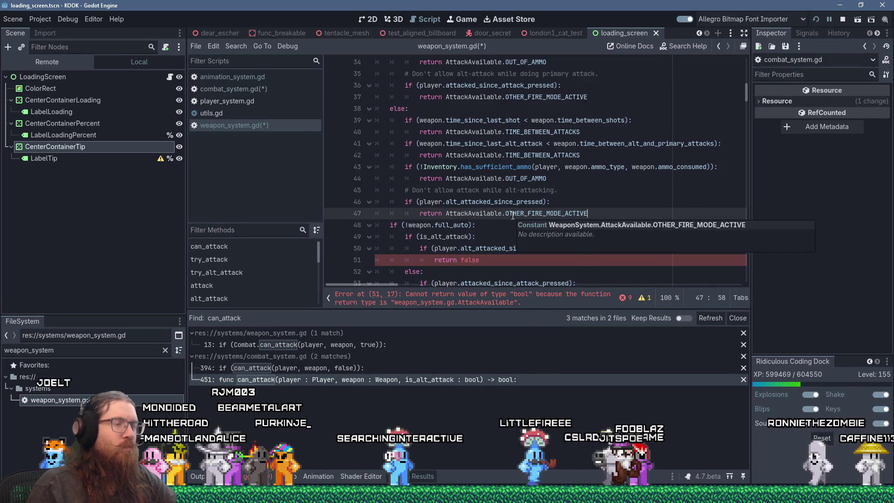
{"action": "scroll", "coordinate": [502, 222], "scroll_direction": "down", "scroll_amount": 1}
{"action": "left_click", "coordinate": [503, 224]}
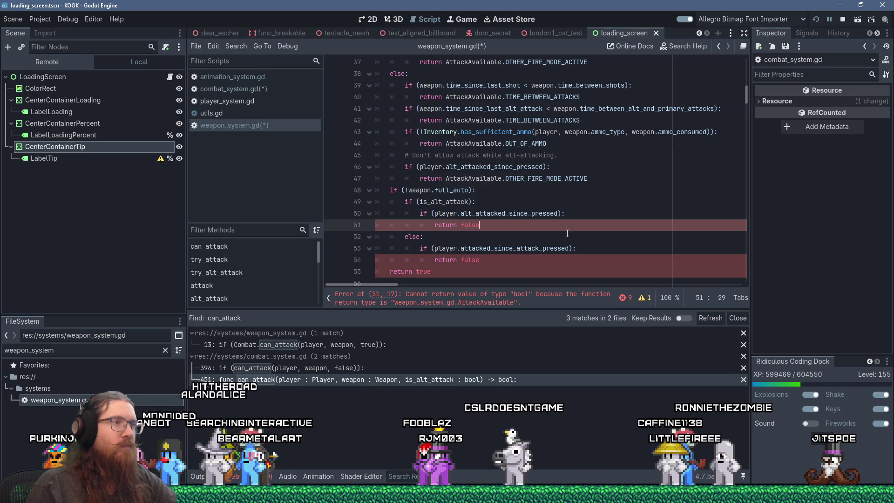
{"action": "scroll", "coordinate": [567, 232], "scroll_direction": "up", "scroll_amount": 9}
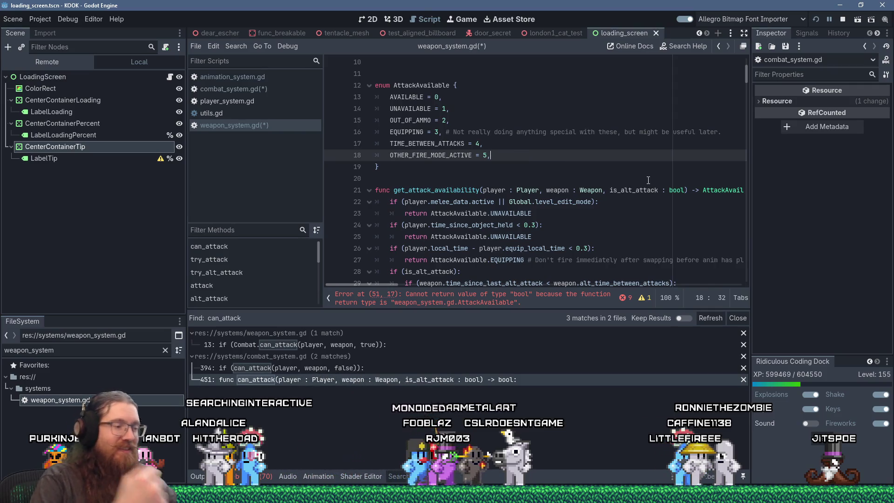
- Add a NOT_AUTO = 6 value to the AttackAvailable enum
{"action": "key", "text": "Return"}
{"action": "type", "text": "NOT_"}
{"action": "key", "text": "shift+BackSpace"}
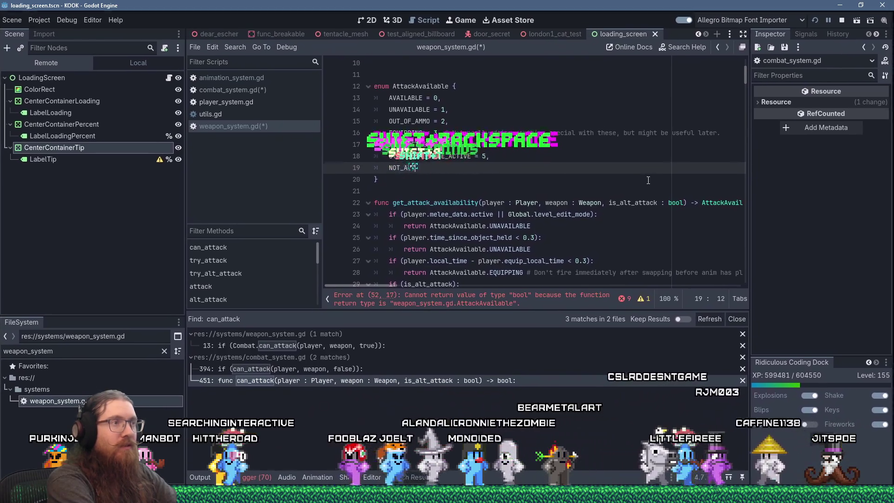
{"action": "type", "text": "_AUTO = 6,"}
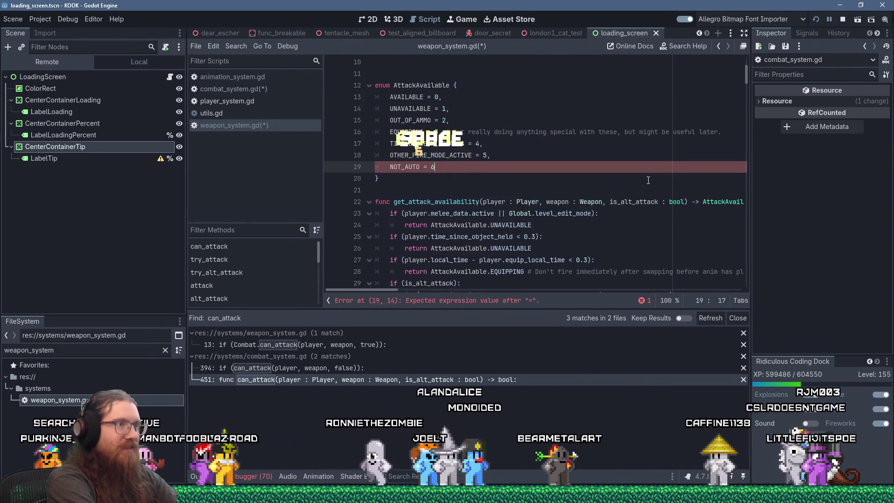
- Replace both full-auto 'return false' lines with 'return AttackAvailable.NOT_AUTO'
{"action": "right_click", "coordinate": [410, 169]}
{"action": "left_click", "coordinate": [443, 228]}
{"action": "scroll", "coordinate": [449, 213], "scroll_direction": "down", "scroll_amount": 10}
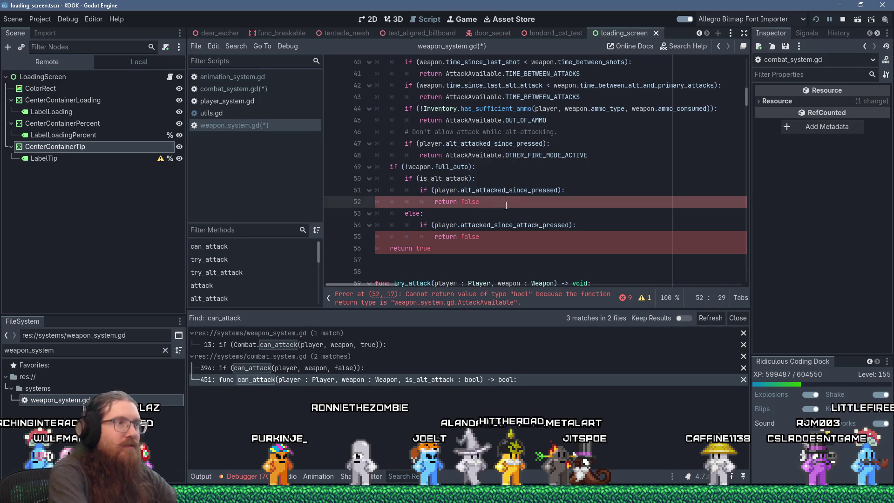
{"action": "type", "text": "Att"}
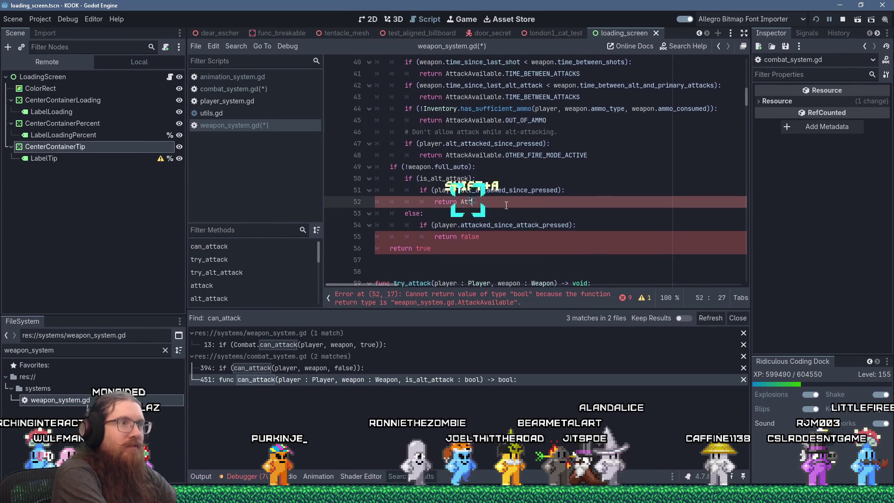
{"action": "type", "text": "ackAvailable.NOT_AUTO"}
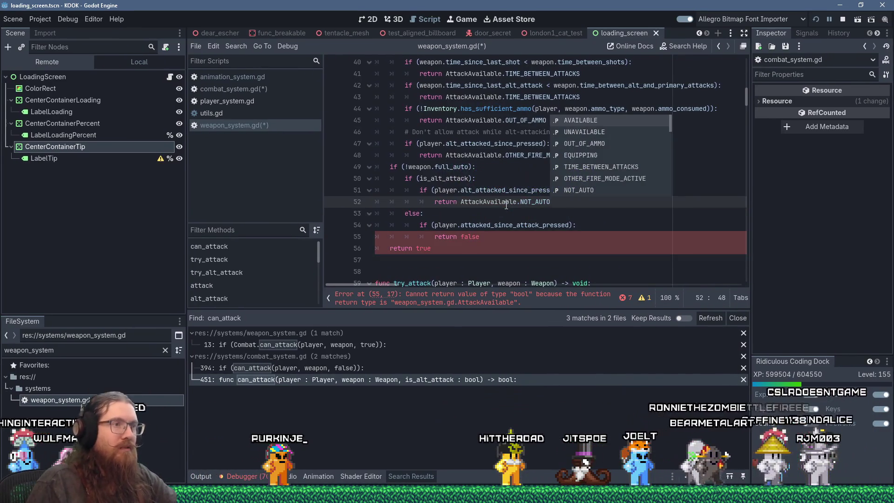
{"action": "key", "text": "shift+Home"}
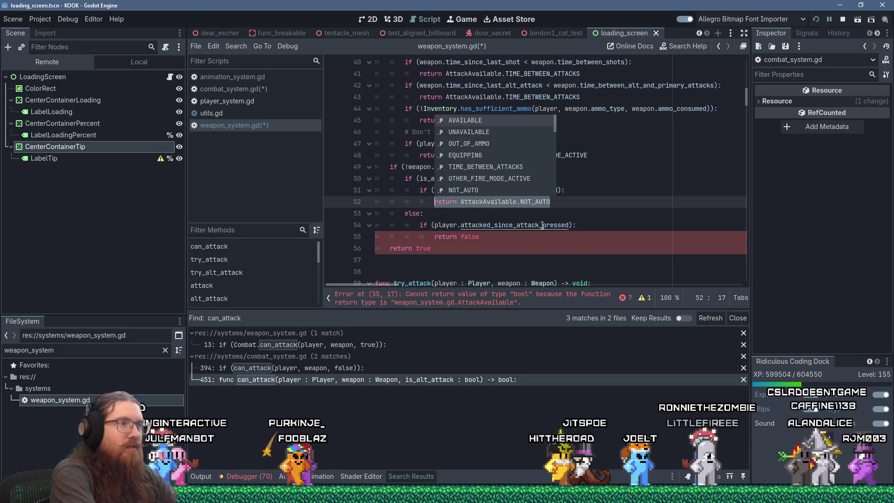
{"action": "key", "text": "ctrl+Insert"}
{"action": "key", "text": "Escape"}
{"action": "key", "text": "Down"}
{"action": "key", "text": "Down"}
{"action": "key", "text": "Down"}
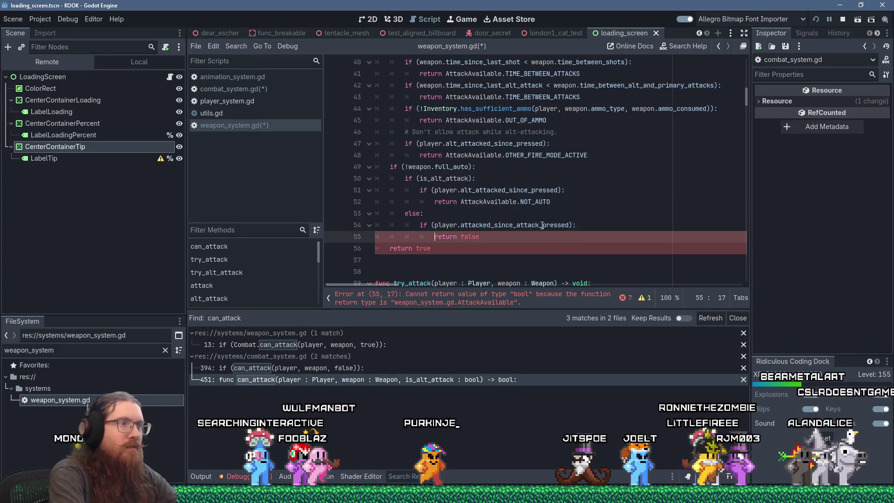
{"action": "key", "text": "shift+End"}
{"action": "key", "text": "shift+Insert"}
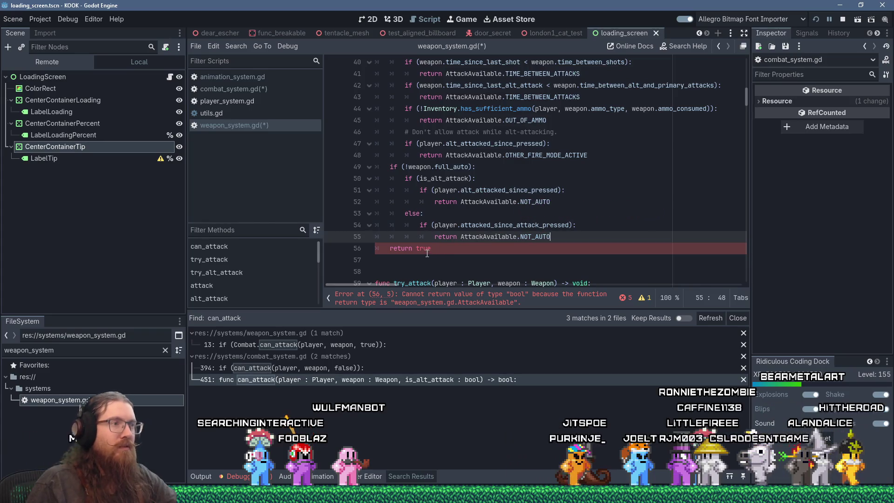
- Change get_attack_availability's final 'return true' to return AttackAvailable.AVAILABLE
{"action": "left_click", "coordinate": [426, 250]}
{"action": "type", "text": "AttackAvailable.AVA"}
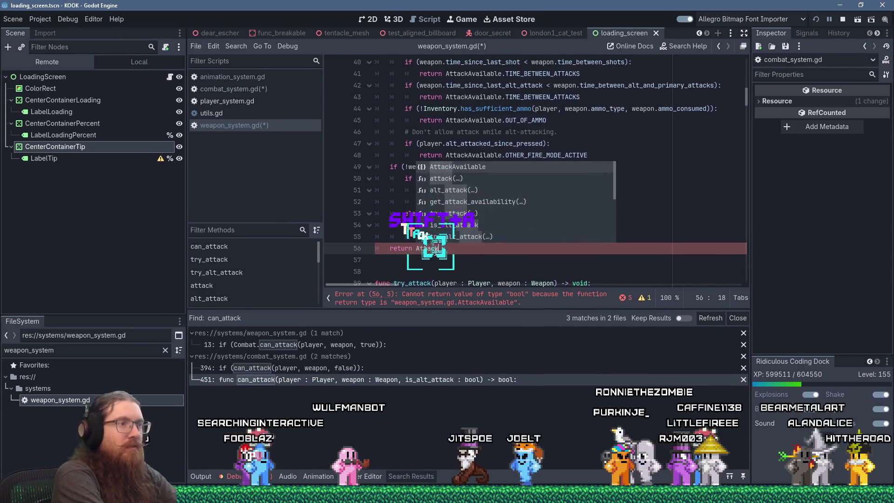
{"action": "key", "text": "Return"}
{"action": "type", "text": ".AVA"}
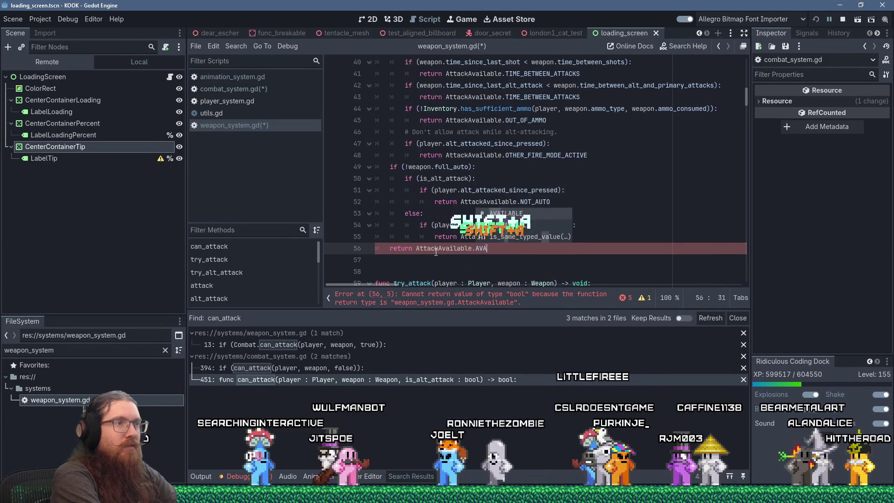
{"action": "key", "text": "Return"}
{"action": "key", "text": "Down"}
{"action": "scroll", "coordinate": [438, 254], "scroll_direction": "down", "scroll_amount": 7}
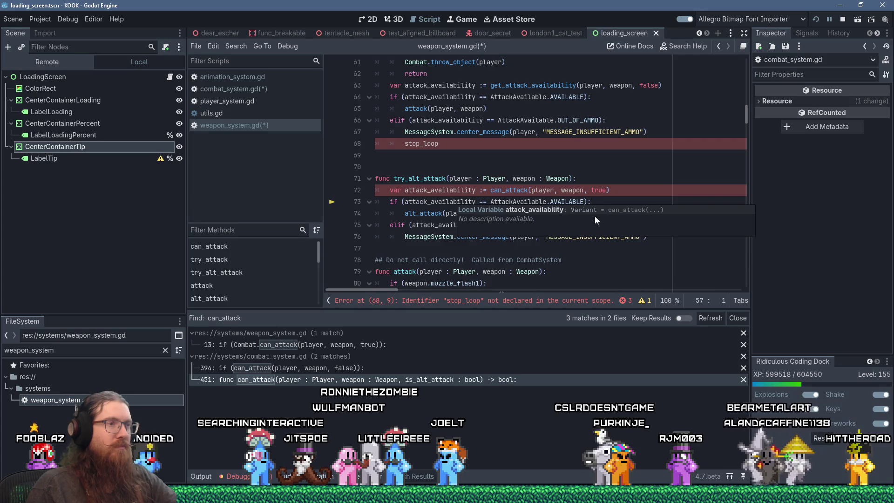
{"action": "left_click", "coordinate": [506, 190]}
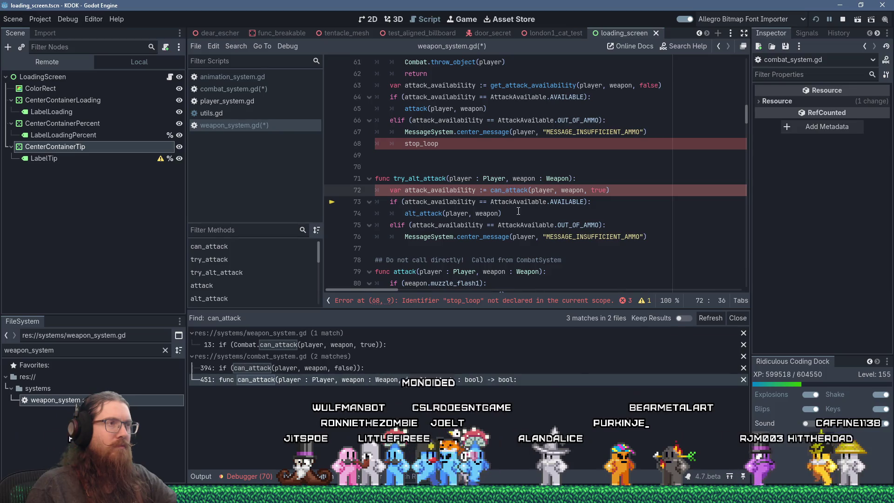
{"action": "scroll", "coordinate": [518, 212], "scroll_direction": "up", "scroll_amount": 1}
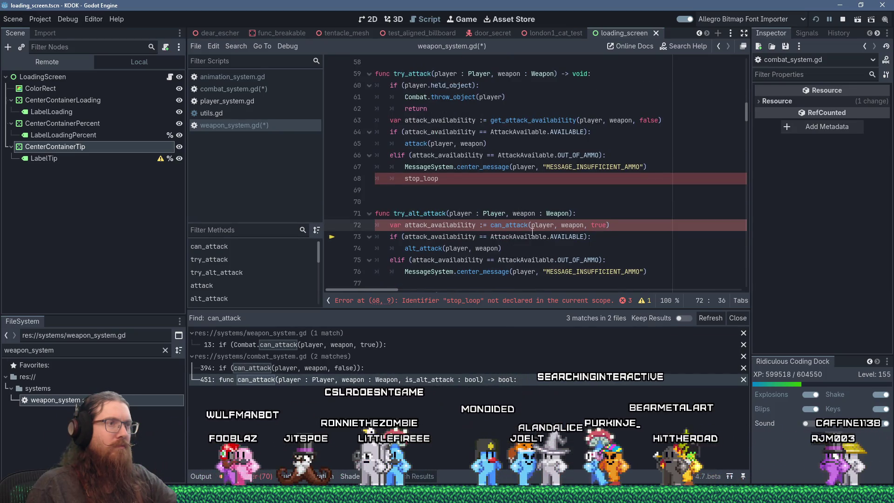
- Replace can_attack with get_attack_availability in try_alt_attack and save the scripts
{"action": "double_click", "coordinate": [534, 120]}
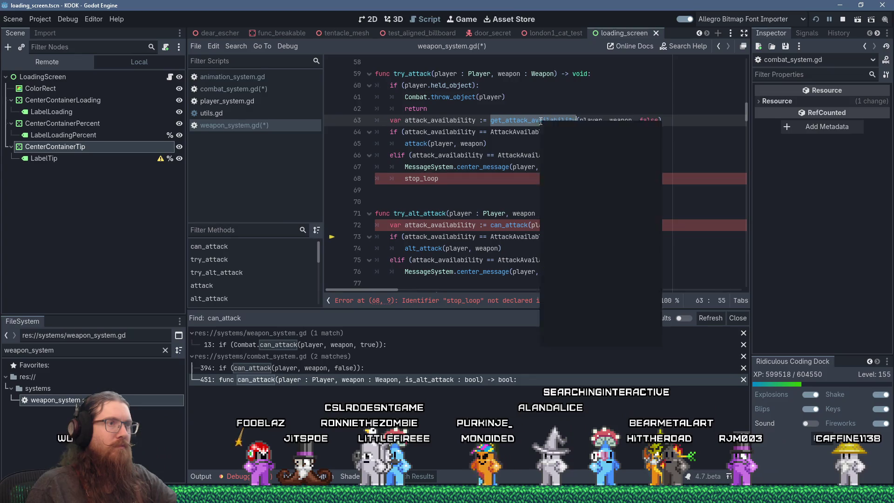
{"action": "right_click", "coordinate": [540, 121]}
{"action": "left_click", "coordinate": [565, 179]}
{"action": "double_click", "coordinate": [507, 225]}
{"action": "right_click", "coordinate": [507, 224]}
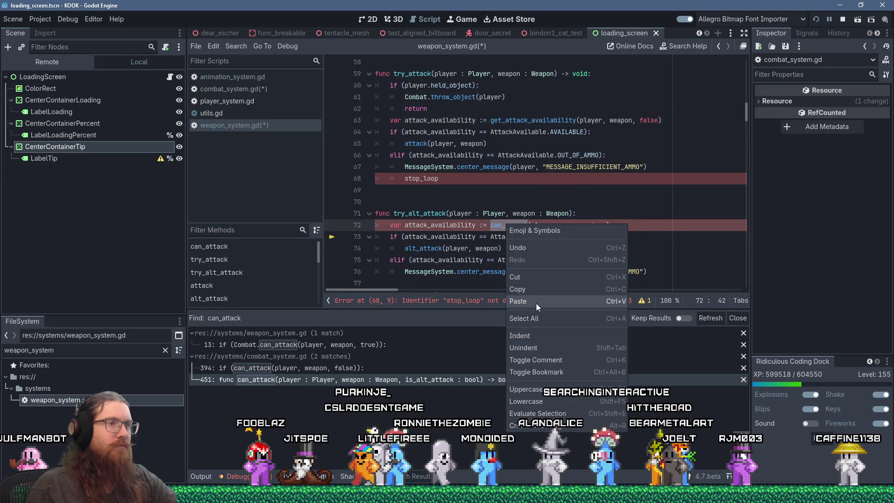
{"action": "left_click", "coordinate": [535, 298]}
{"action": "left_click", "coordinate": [540, 260]}
{"action": "scroll", "coordinate": [581, 191], "scroll_direction": "down", "scroll_amount": 5}
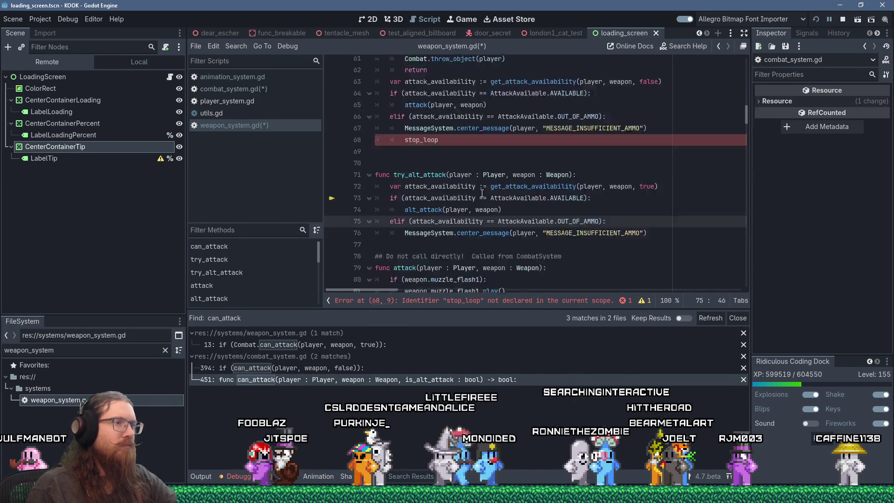
{"action": "key", "text": "ctrl+s"}
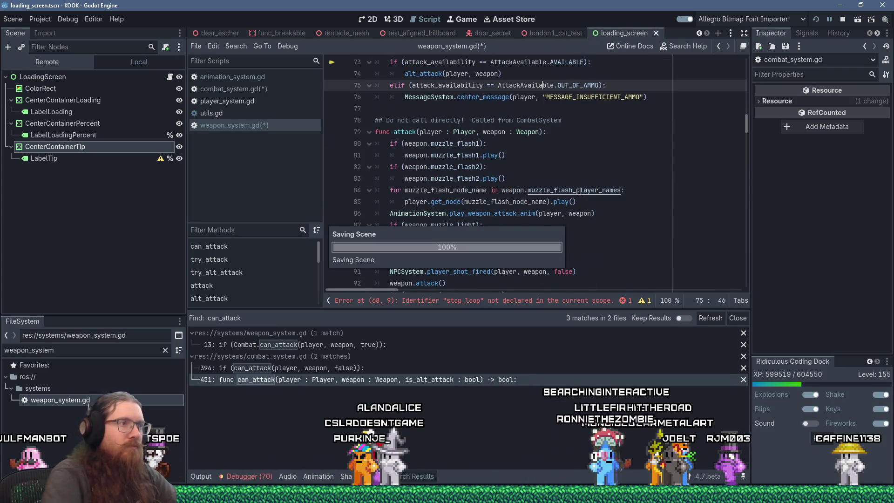
{"action": "scroll", "coordinate": [603, 161], "scroll_direction": "down", "scroll_amount": 8}
- Search weapon_system.gd for 'loop' and 'sound', landing on the match at line 118
{"action": "left_click", "coordinate": [628, 120]}
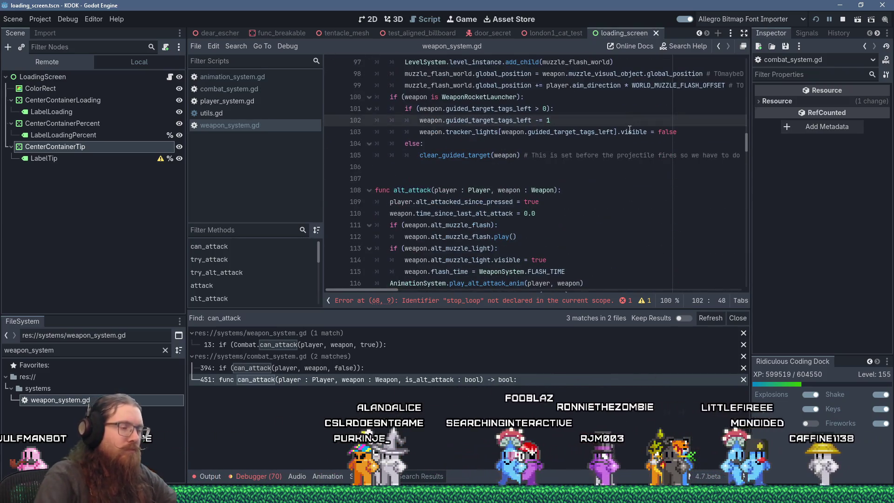
{"action": "key", "text": "ctrl+f"}
{"action": "type", "text": "loop"}
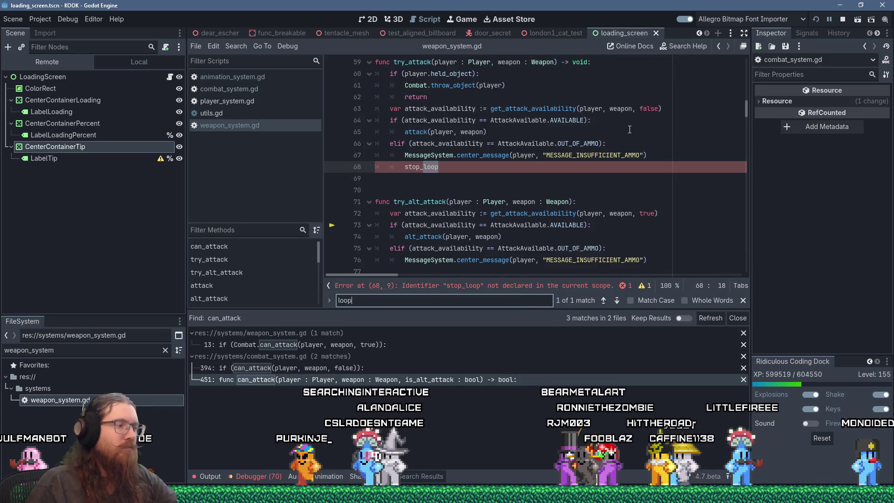
{"action": "left_click", "coordinate": [600, 155]}
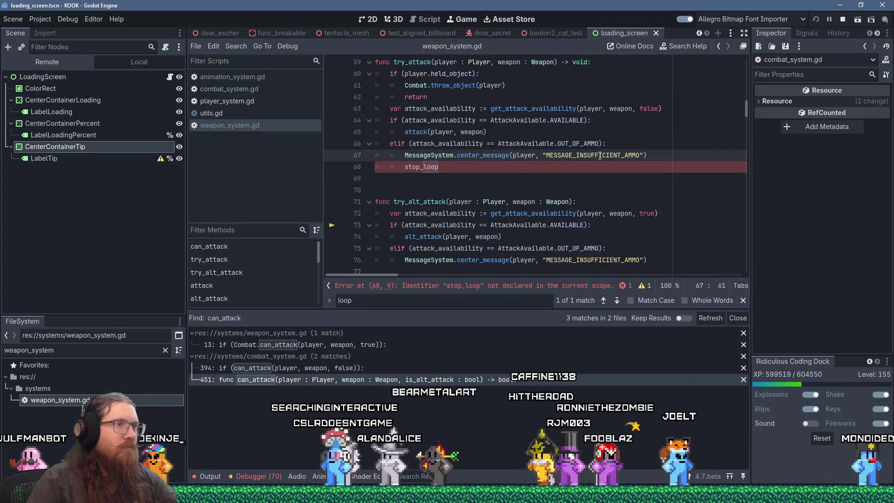
{"action": "key", "text": "ctrl+f"}
{"action": "type", "text": "sound"}
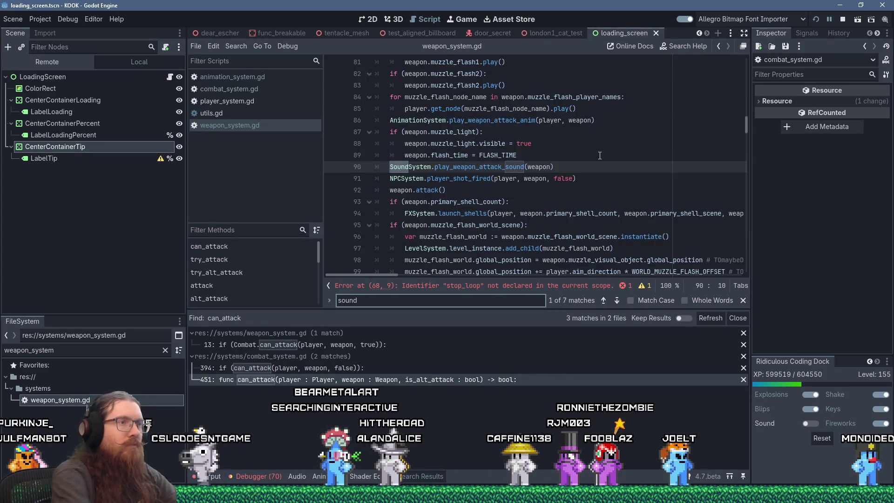
{"action": "key", "text": "Return"}
{"action": "key", "text": "Return"}
{"action": "key", "text": "Return"}
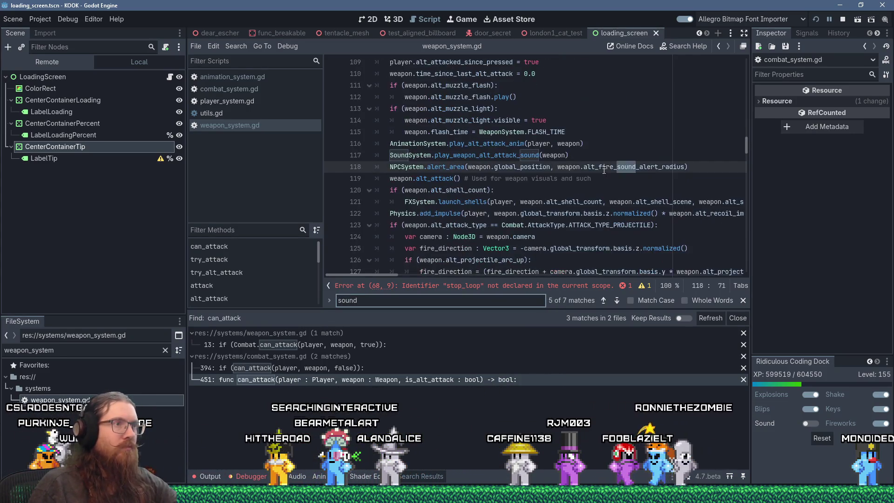
{"action": "key", "text": "shift+Return"}
{"action": "key", "text": "shift+Return"}
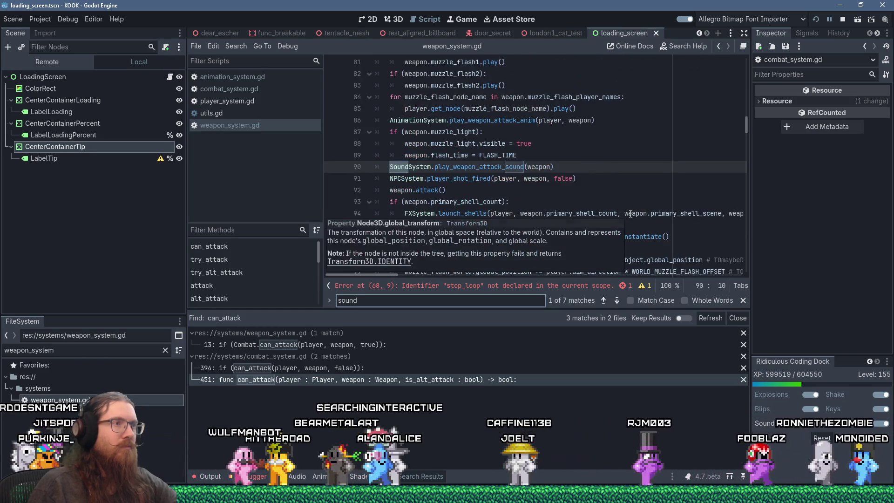
- Check the to-do notes, browse the other scripts, then jump to the stop_loop error on line 68
{"action": "key", "text": "alt+Tab"}
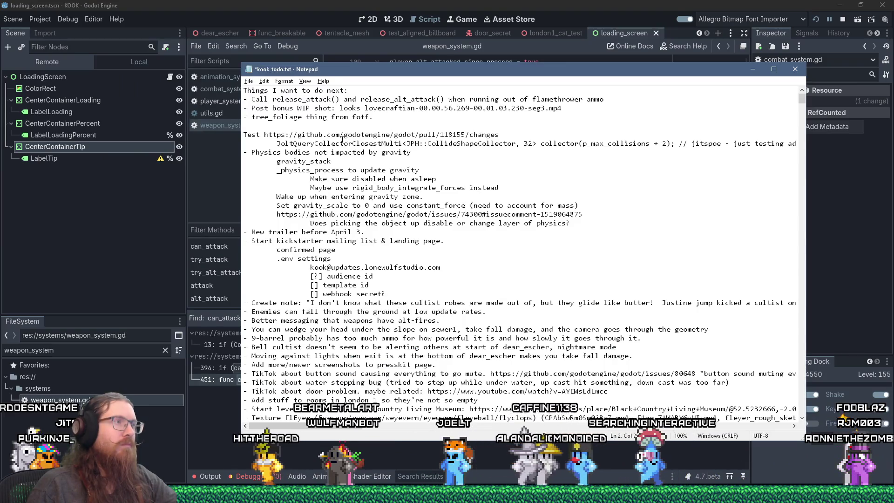
{"action": "left_click", "coordinate": [475, 3]}
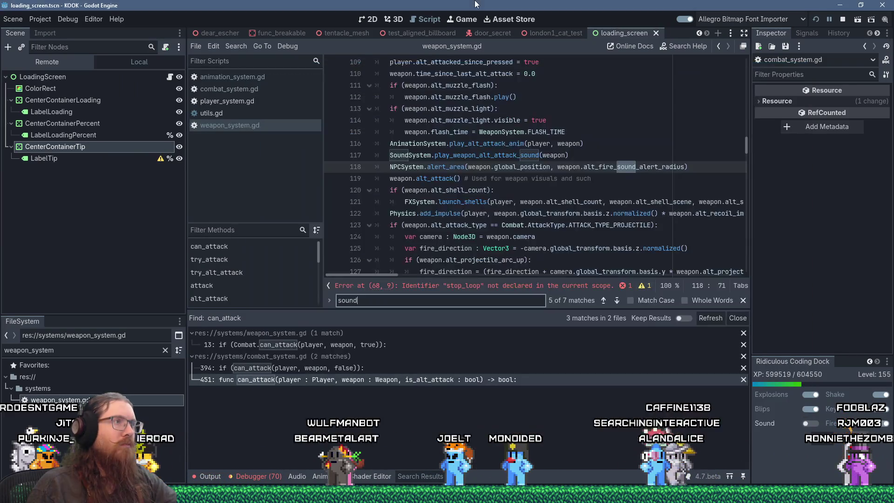
{"action": "left_click", "coordinate": [262, 74]}
{"action": "left_click", "coordinate": [264, 86]}
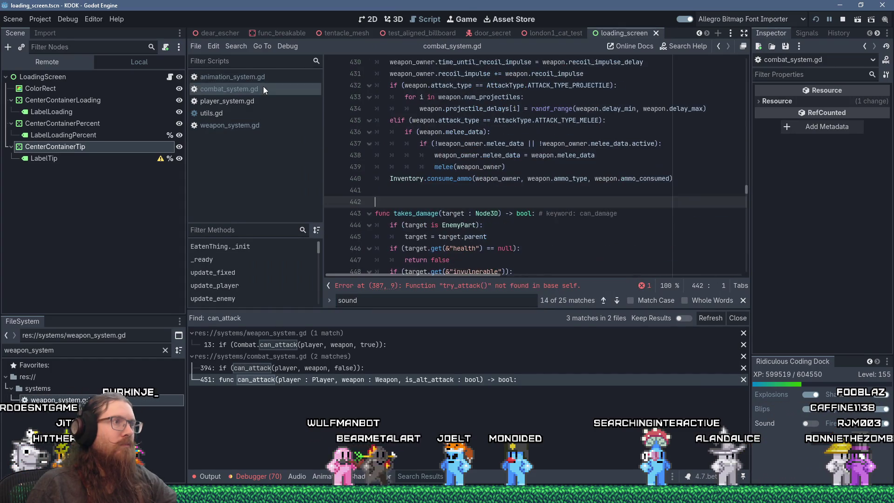
{"action": "left_click", "coordinate": [260, 116]}
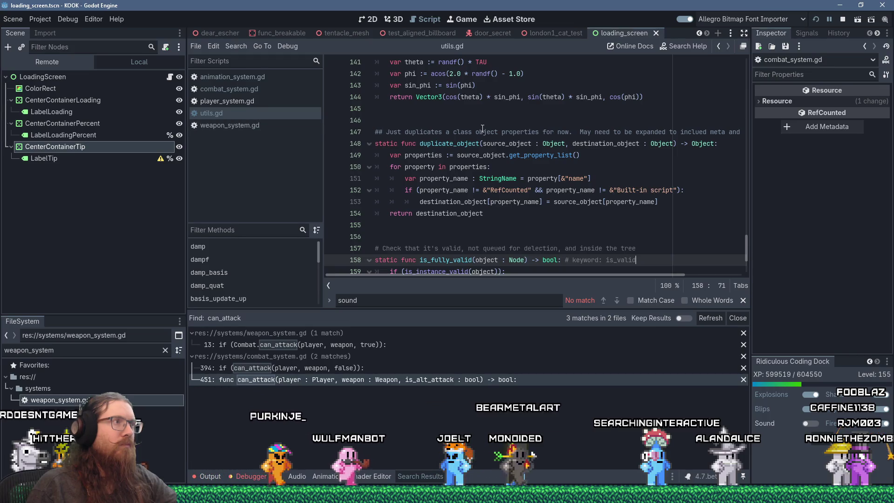
{"action": "left_click", "coordinate": [261, 124]}
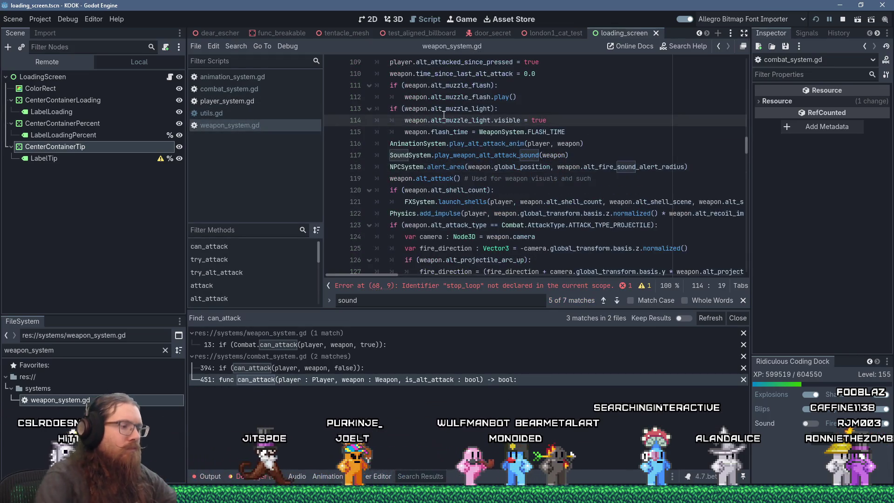
{"action": "left_click", "coordinate": [454, 286]}
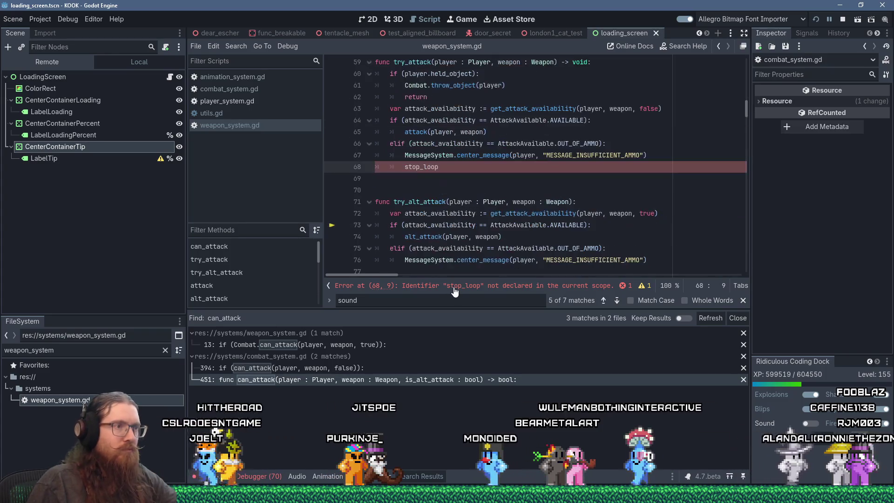
{"action": "scroll", "coordinate": [484, 204], "scroll_direction": "up", "scroll_amount": 1}
- Replace stop_loop with Combat.release_attack(player), after a project-wide search for release_attack
{"action": "left_click", "coordinate": [488, 201]}
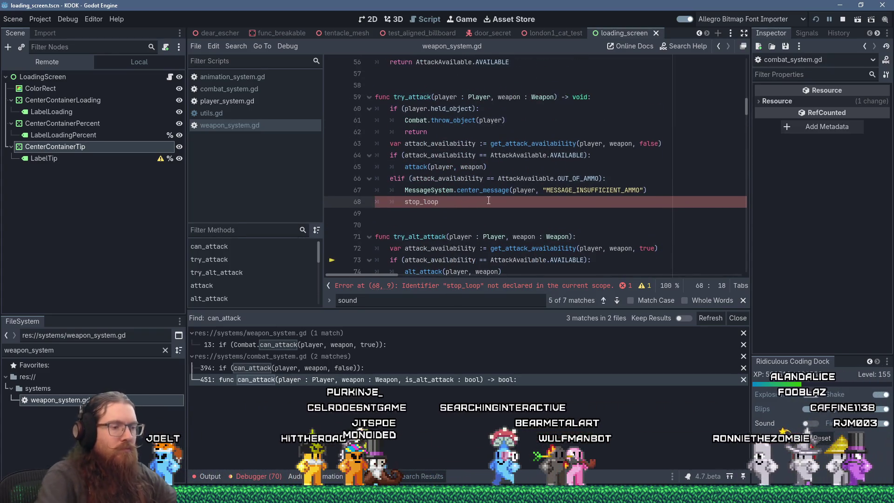
{"action": "key", "text": "BackSpace"}
{"action": "key", "text": "BackSpace"}
{"action": "key", "text": "BackSpace"}
{"action": "type", "text": "release"}
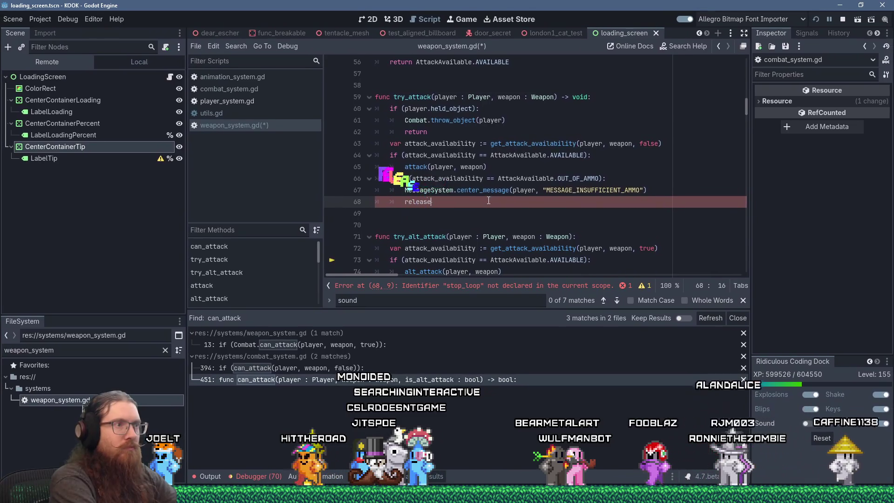
{"action": "type", "text": "_attack(player"}
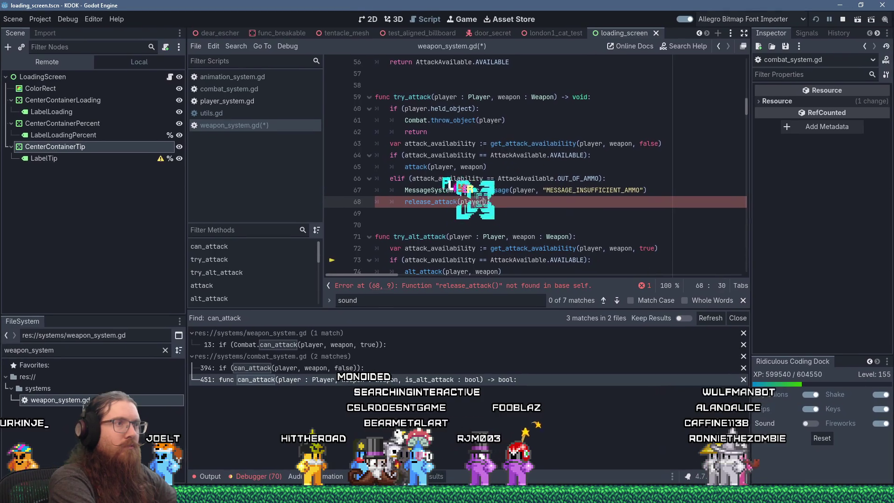
{"action": "double_click", "coordinate": [436, 201]}
{"action": "left_click", "coordinate": [235, 46]}
{"action": "left_click", "coordinate": [266, 116]}
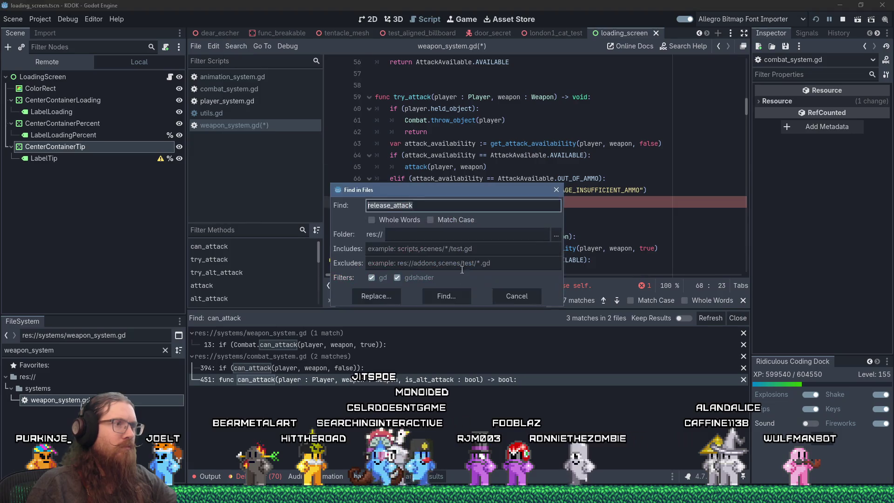
{"action": "left_click", "coordinate": [435, 297]}
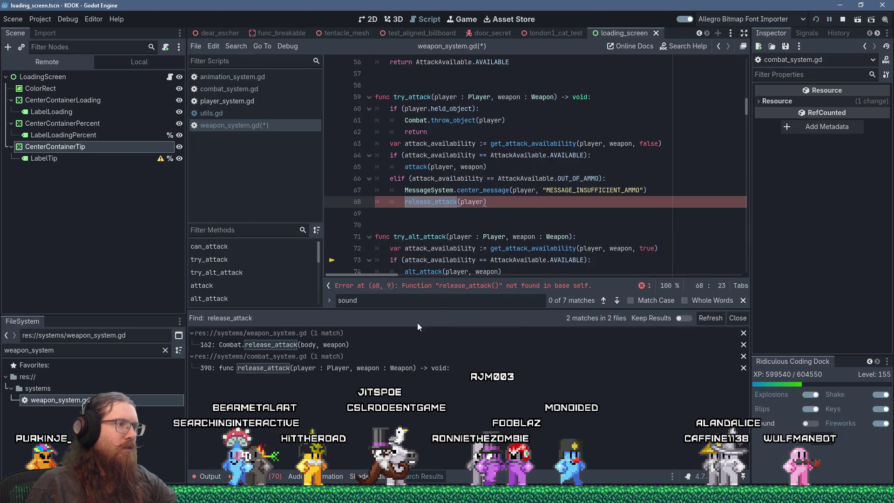
{"action": "left_click", "coordinate": [408, 203]}
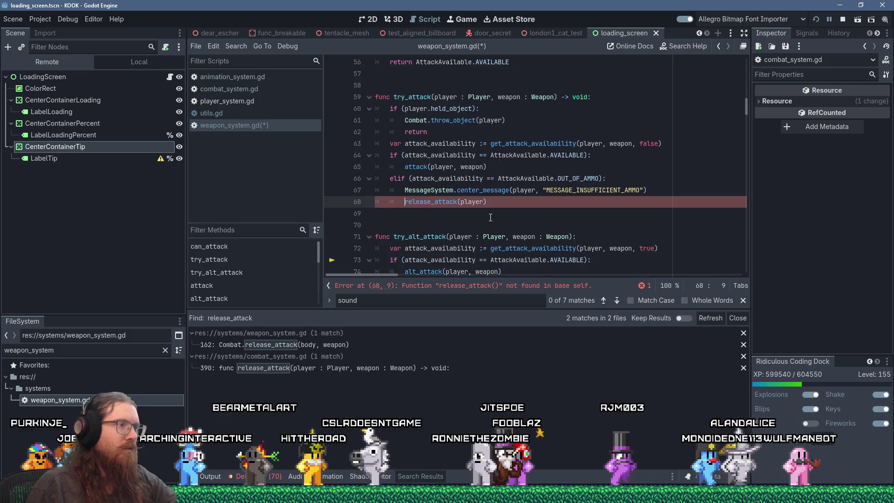
{"action": "type", "text": "Combat."}
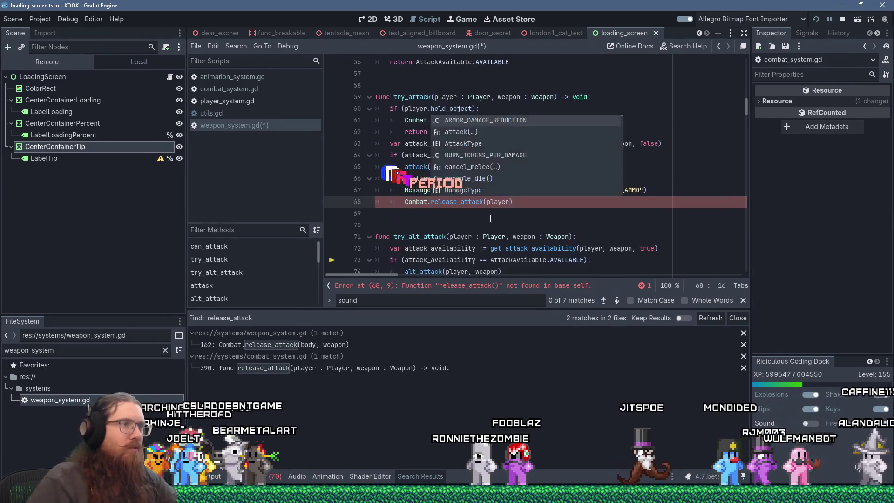
{"action": "left_click", "coordinate": [423, 228]}
{"action": "left_click", "coordinate": [530, 202]}
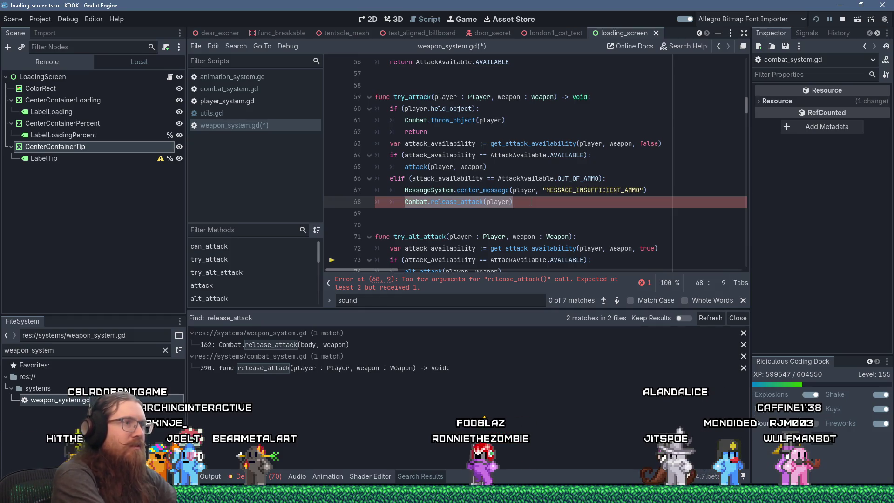
{"action": "scroll", "coordinate": [591, 186], "scroll_direction": "down", "scroll_amount": 3}
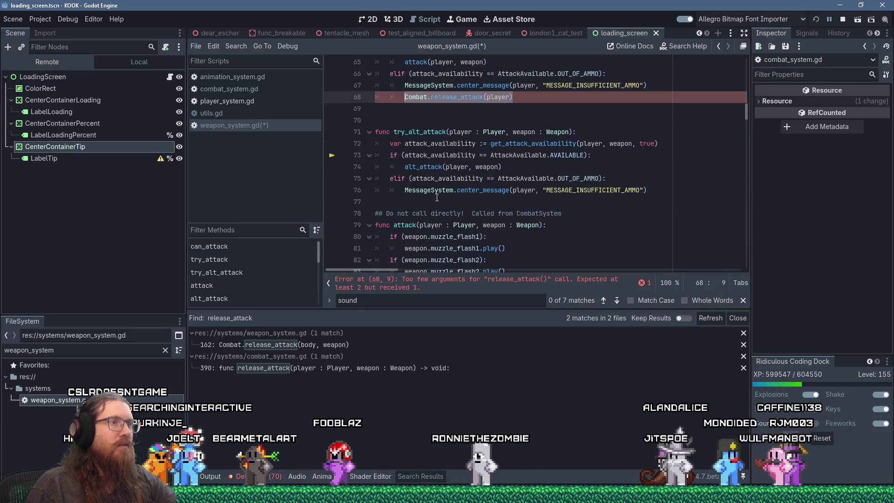
- Add Combat.release_alt_attack(player, weapon) under try_alt_attack's message line
{"action": "left_click", "coordinate": [677, 189]}
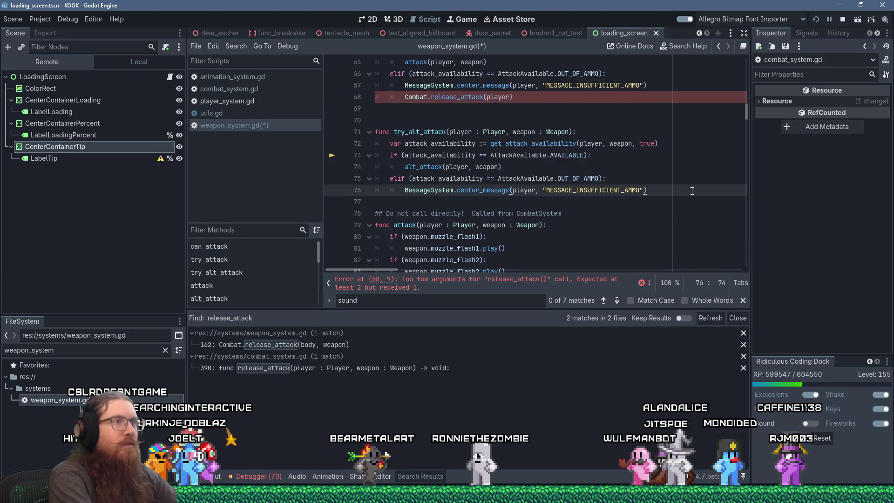
{"action": "key", "text": "Return"}
{"action": "key", "text": "shift+Insert"}
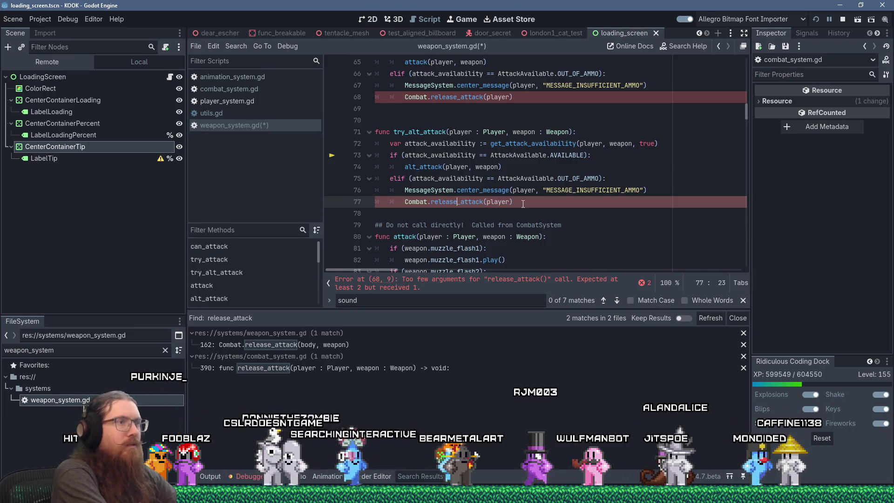
{"action": "type", "text": "alt_a"}
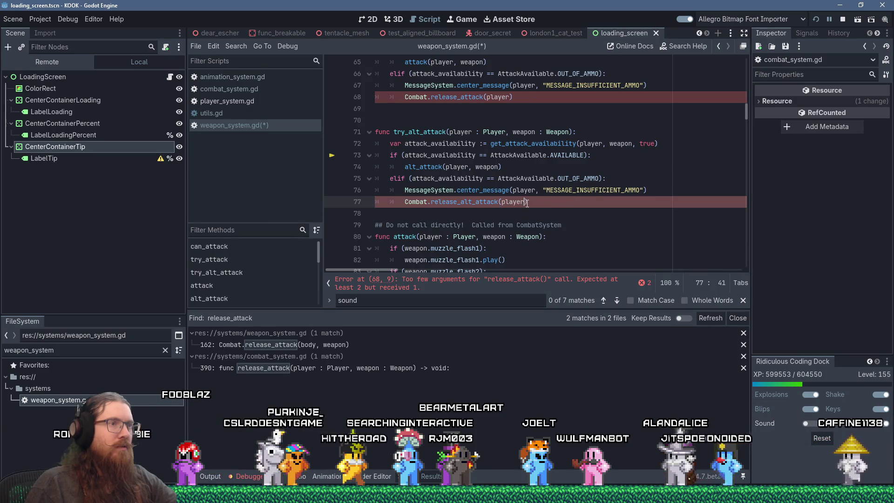
{"action": "type", "text": ", weapon"}
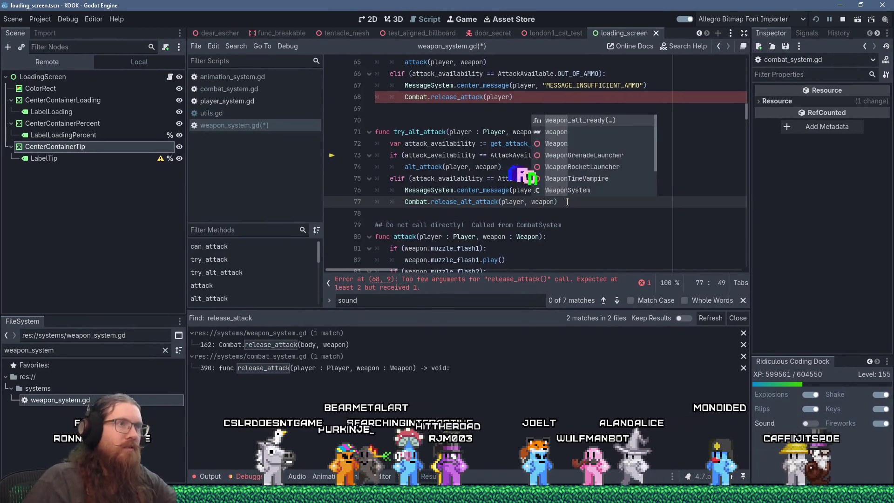
- Add weapon as the second argument to line 68's release_attack call and save weapon_system.gd
{"action": "left_click", "coordinate": [510, 96]}
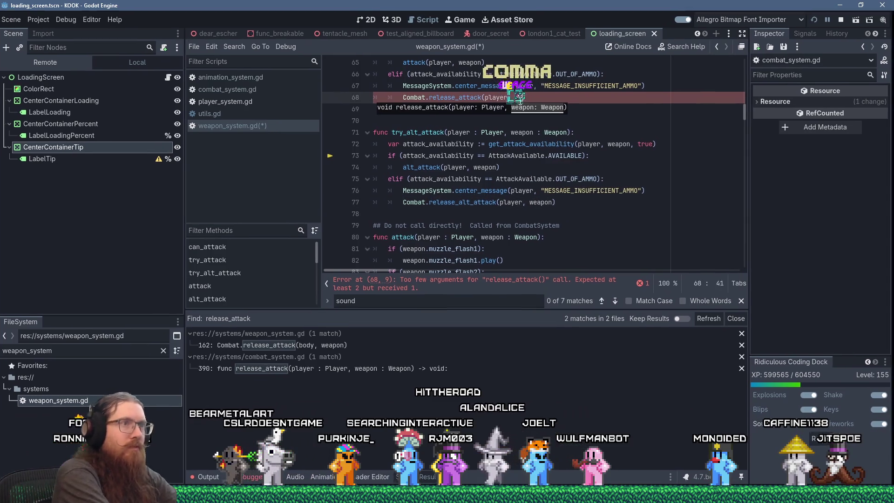
{"action": "type", "text": ", weapon"}
{"action": "left_click", "coordinate": [417, 205]}
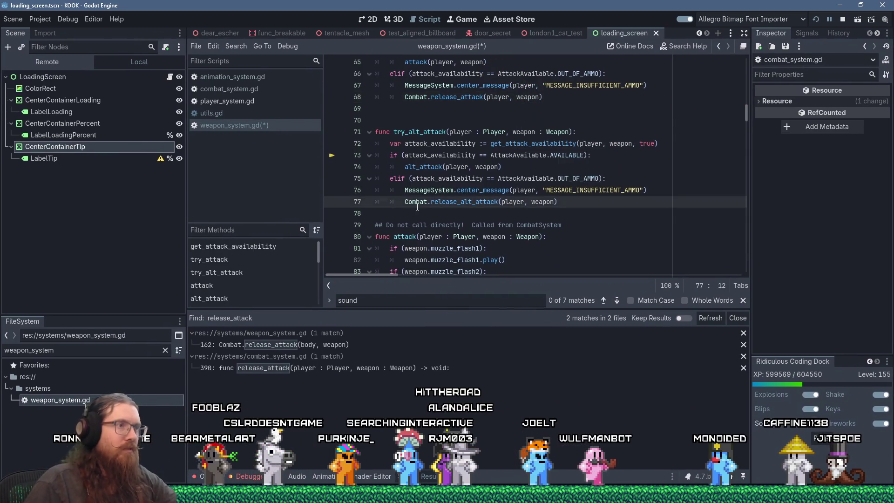
{"action": "left_click", "coordinate": [417, 213]}
{"action": "key", "text": "Return"}
{"action": "key", "text": "ctrl+s"}
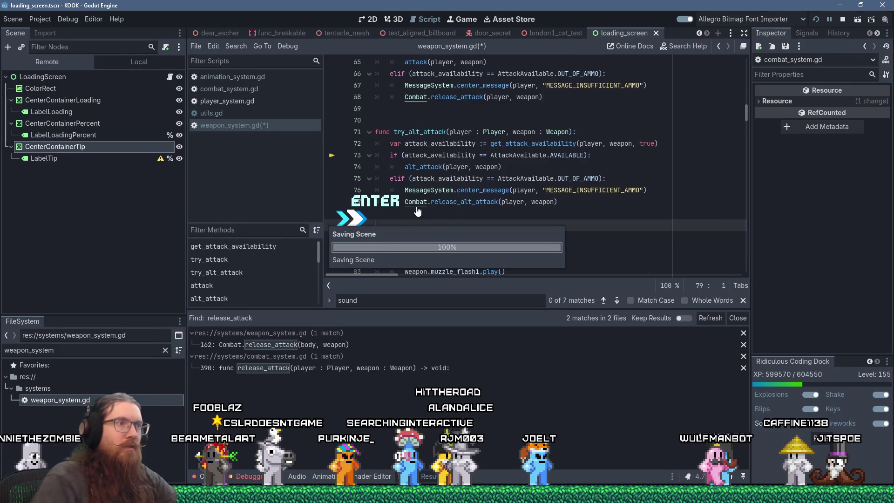
{"action": "left_click", "coordinate": [571, 112]}
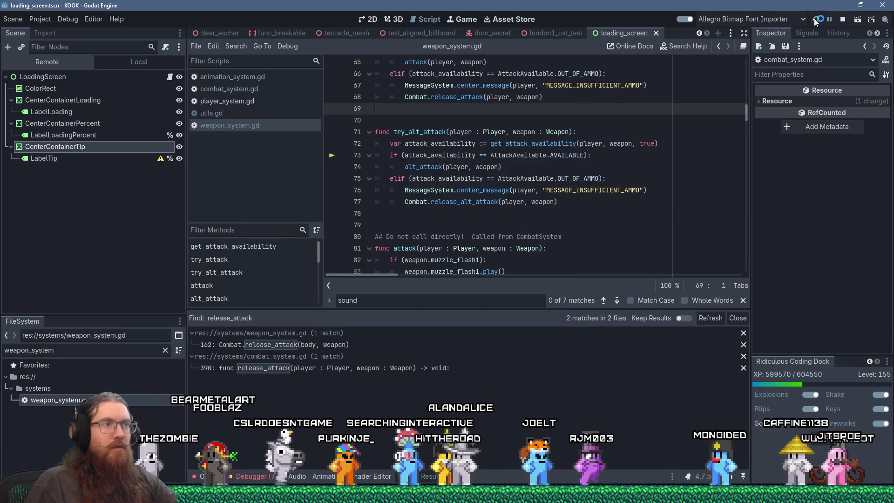
- Restart the game and prefix line 387's try_attack(body, null) with WeaponSystem
{"action": "left_click", "coordinate": [814, 18]}
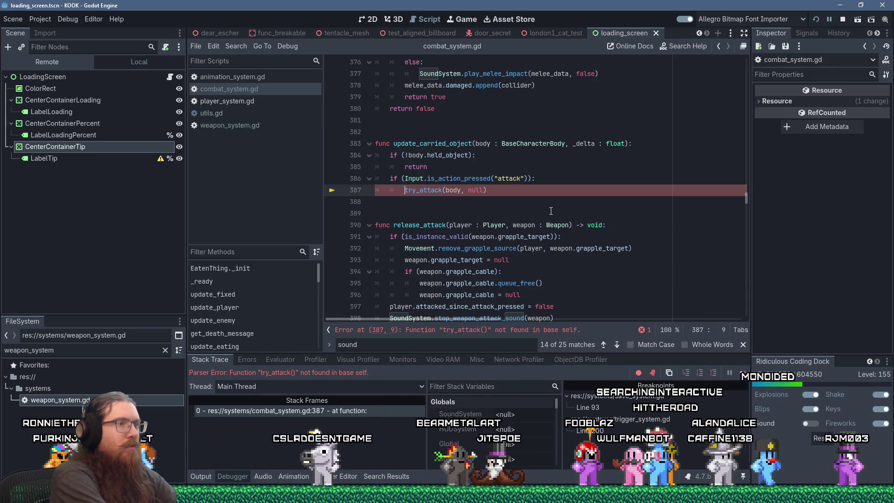
{"action": "type", "text": "WeaponS"}
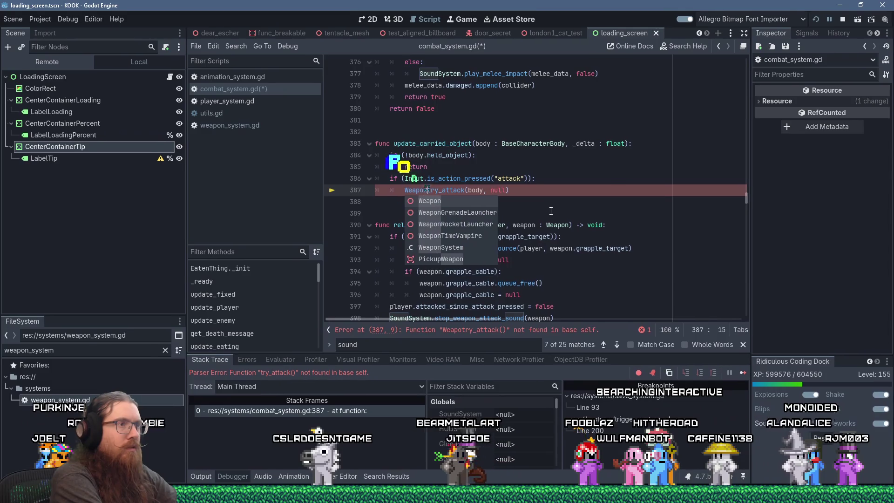
{"action": "type", "text": "ystem."}
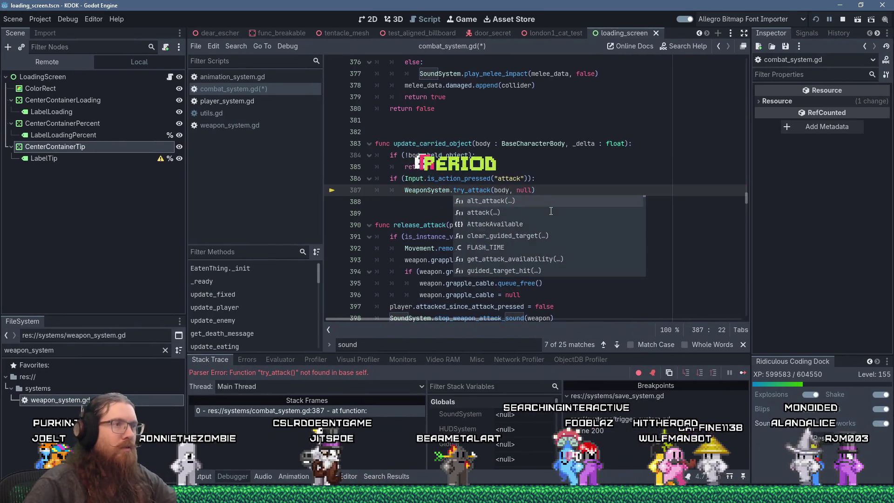
{"action": "left_click", "coordinate": [707, 157]}
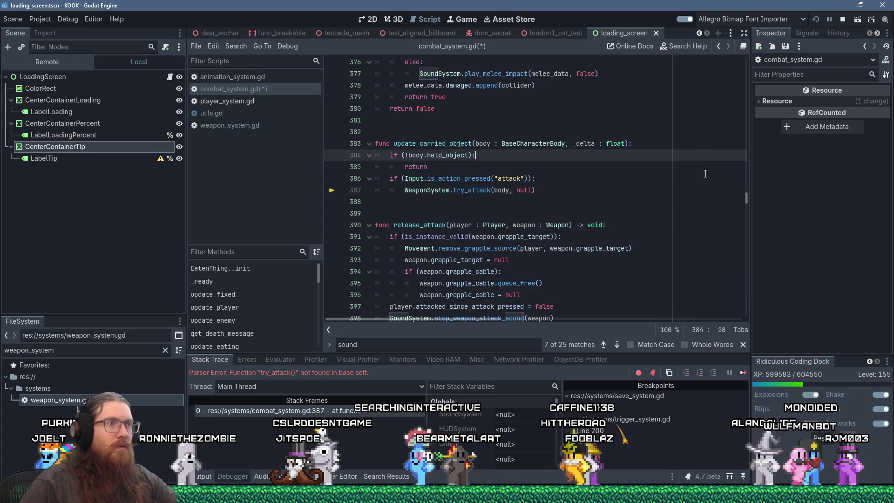